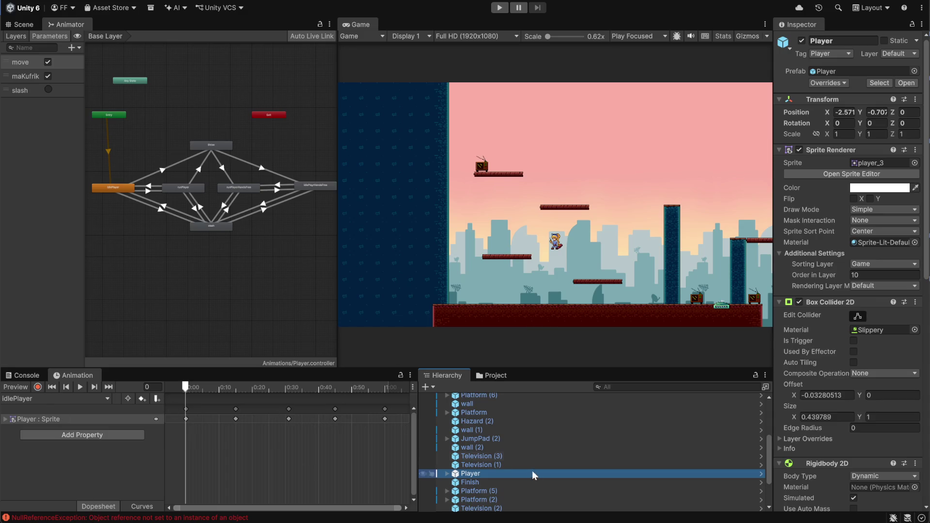
Review the Player's tag options and prefab overrides, leaving both unchanged.
click(845, 52)
click(797, 63)
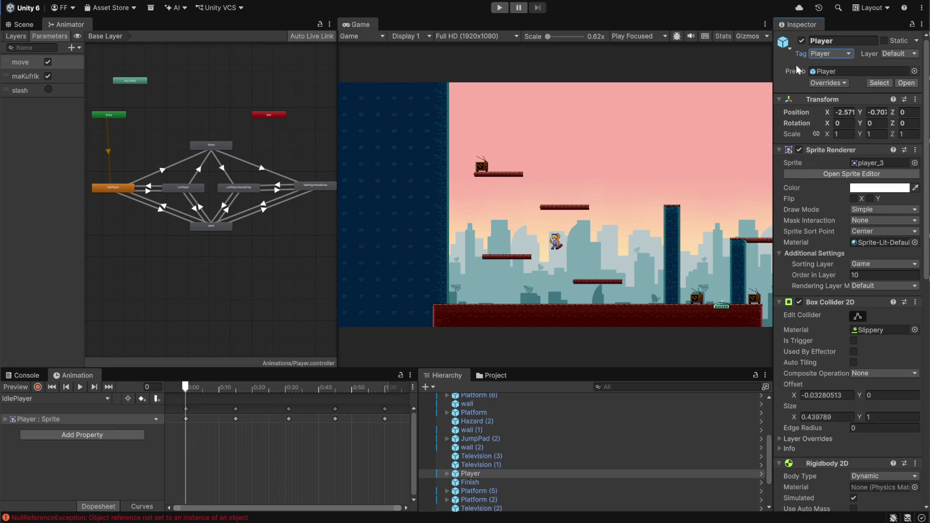
click(843, 83)
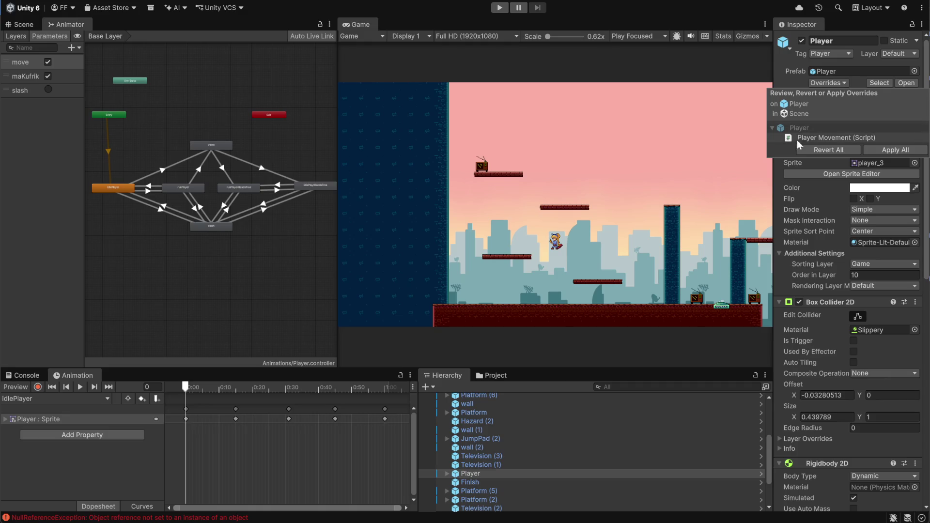
click(883, 150)
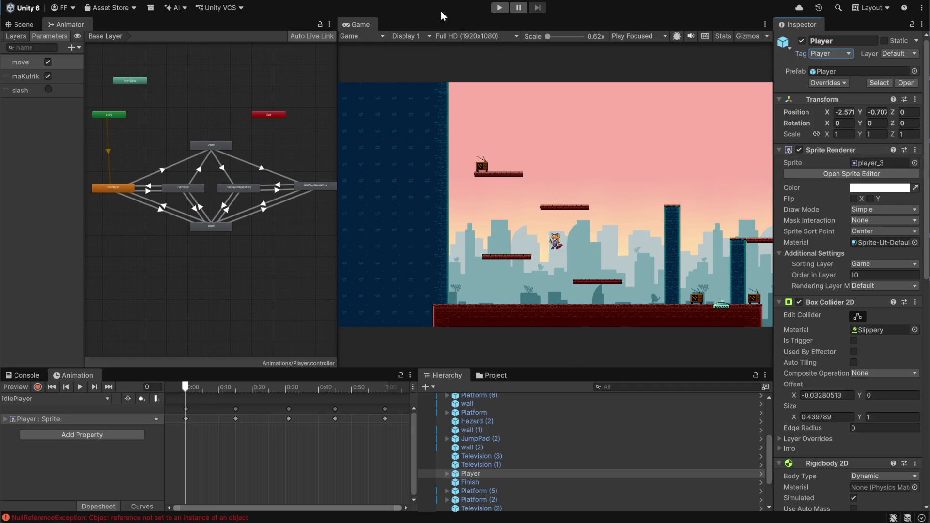
click(356, 77)
Start play mode and test jumping right, running left and throwing the suitcase.
click(496, 11)
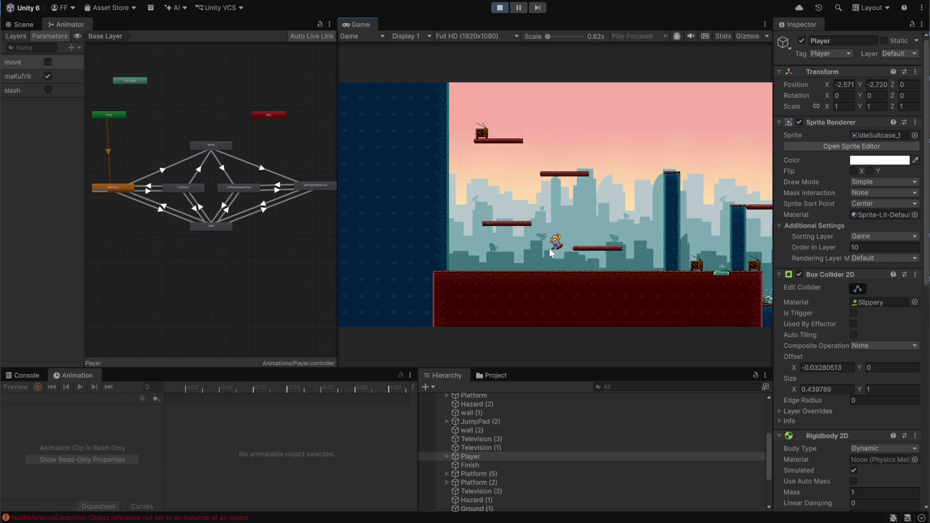
key(Right)
key(space)
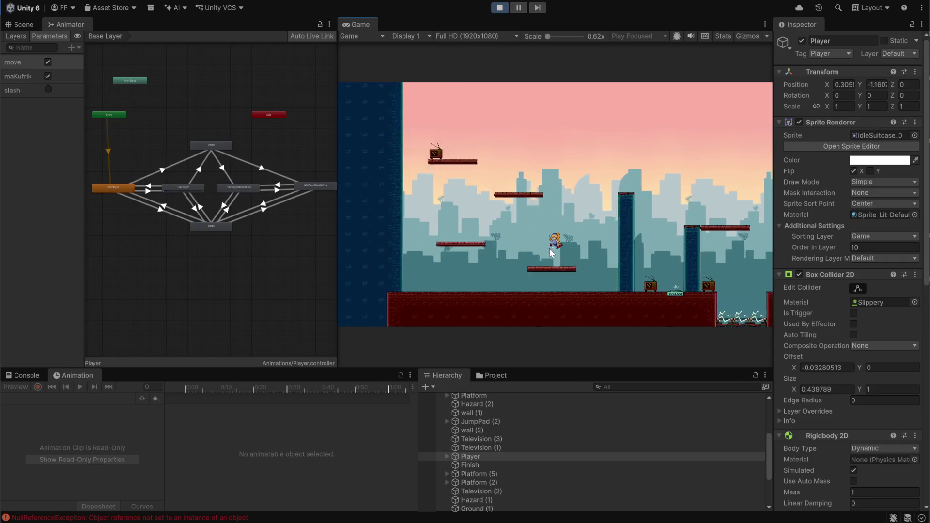
key(Left)
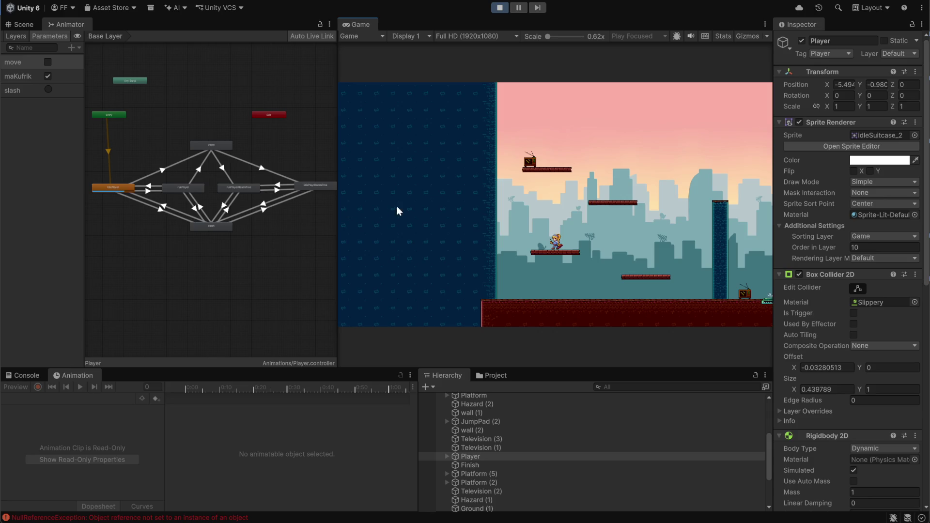
click(644, 263)
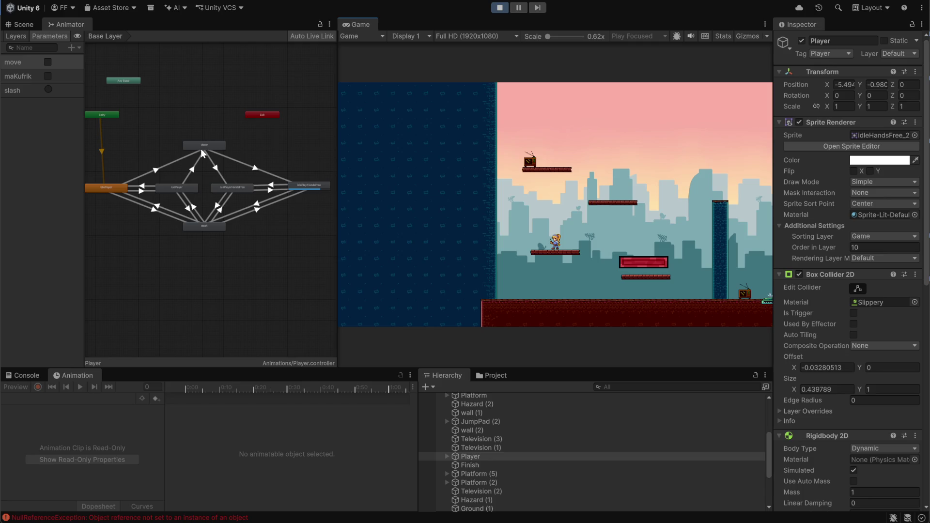
Run and jump up to the television platform, move back and forth, then stop play mode.
key(d)
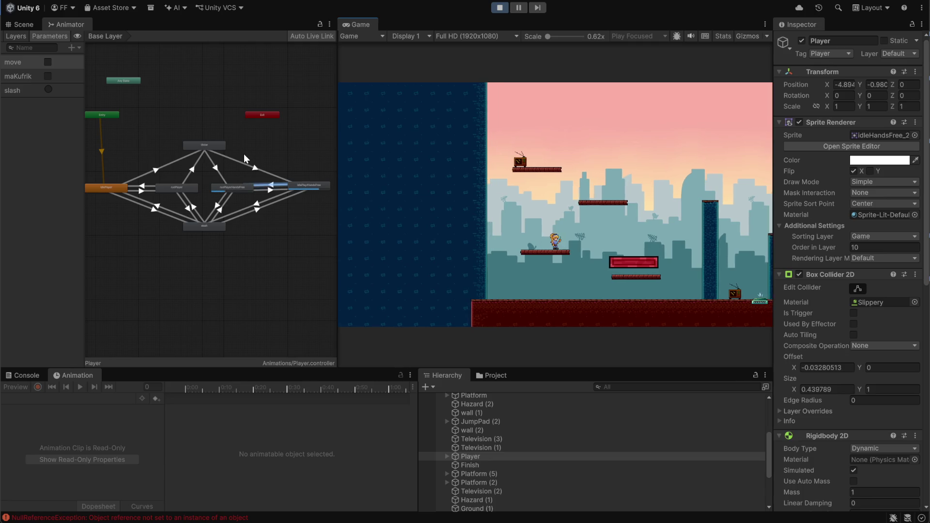
key(space)
key(a)
key(space)
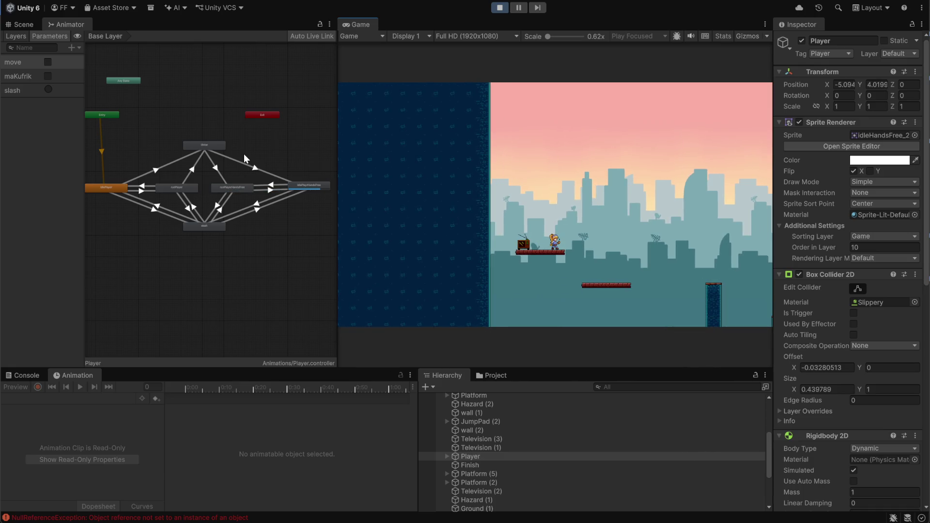
key(d)
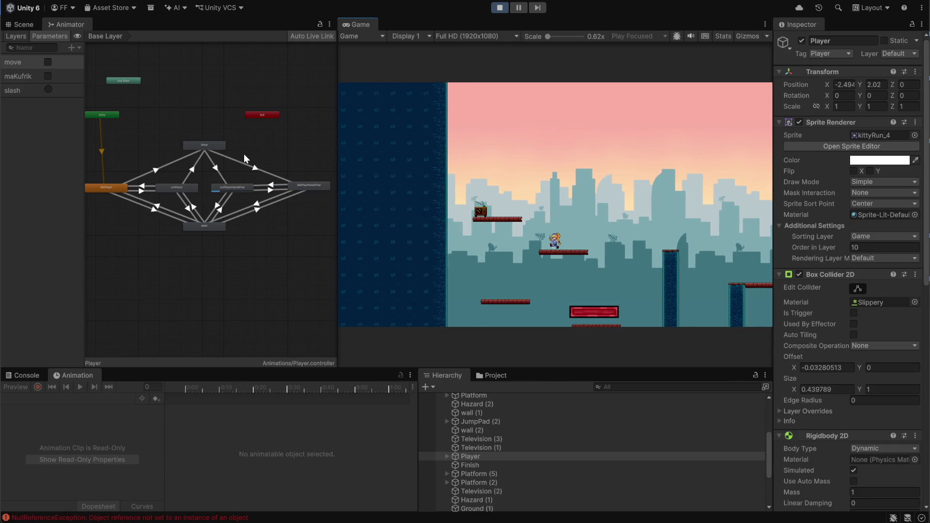
key(d)
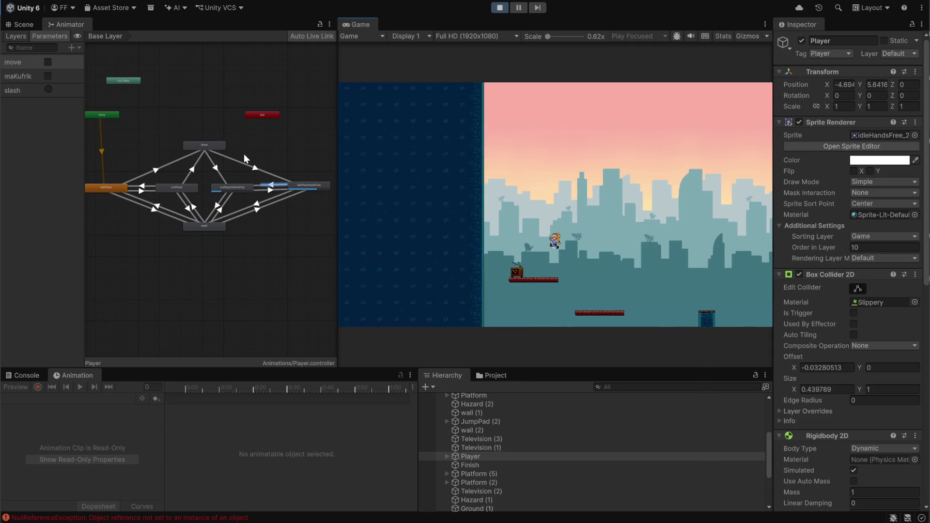
key(a)
key(d)
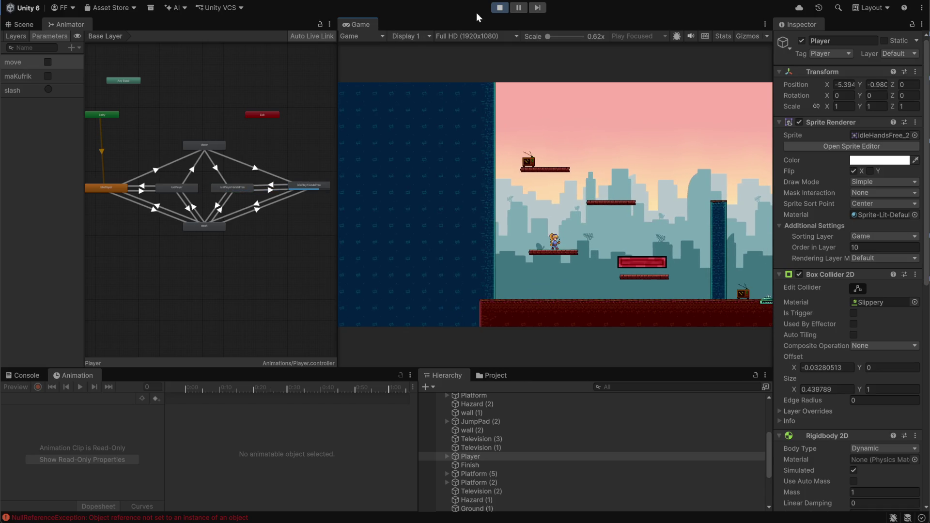
click(500, 8)
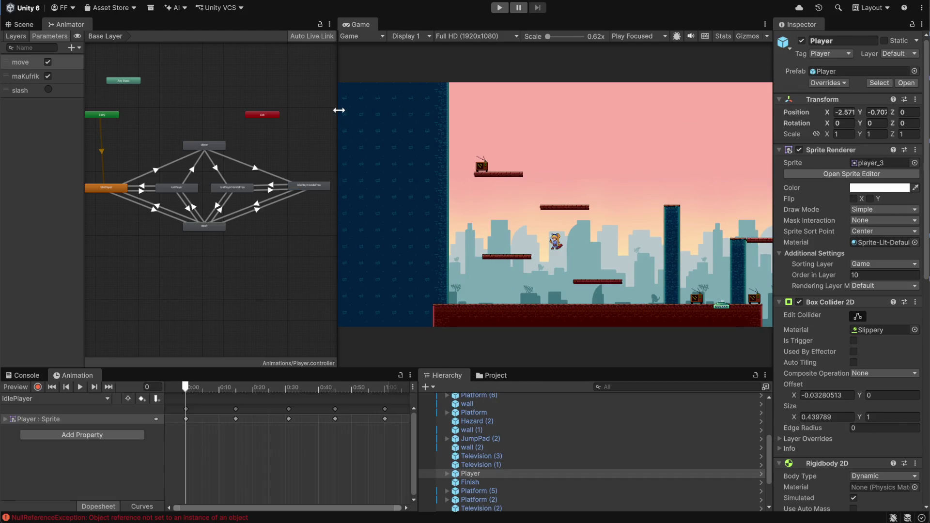
Widen the Animator panel and bring the idlePlayer, throw and run states into view.
drag(339, 110, 659, 111)
scroll(226, 182, up, 5)
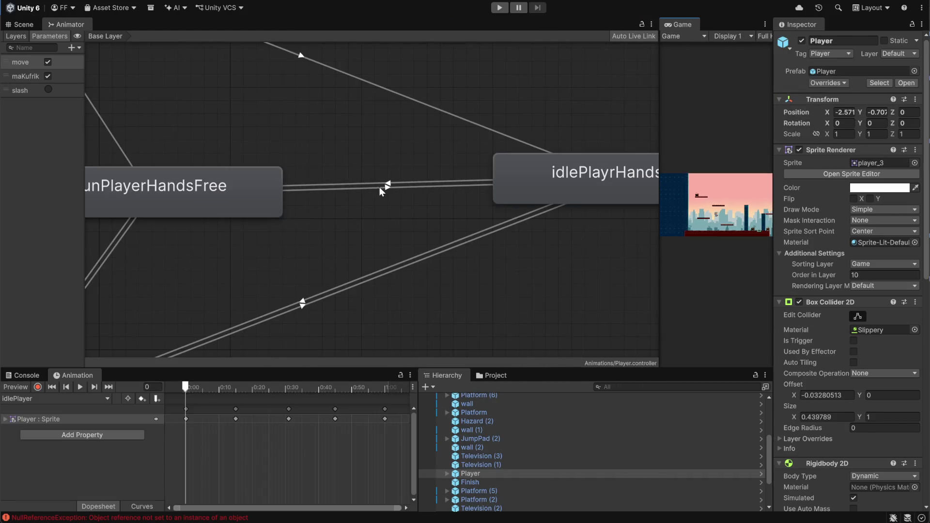
scroll(382, 187, down, 5)
mouse_move(312, 143)
mouse_down()
mouse_move(448, 146)
mouse_move(456, 169)
mouse_up()
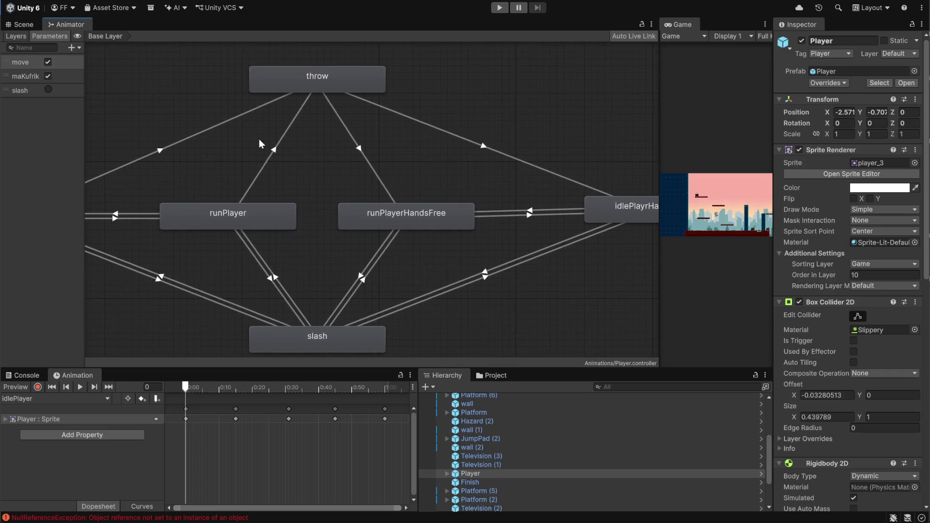
drag(258, 139, 318, 127)
Turn off Has Exit Time on idlePlayer→throw and set its Transition Duration to 0.
click(216, 140)
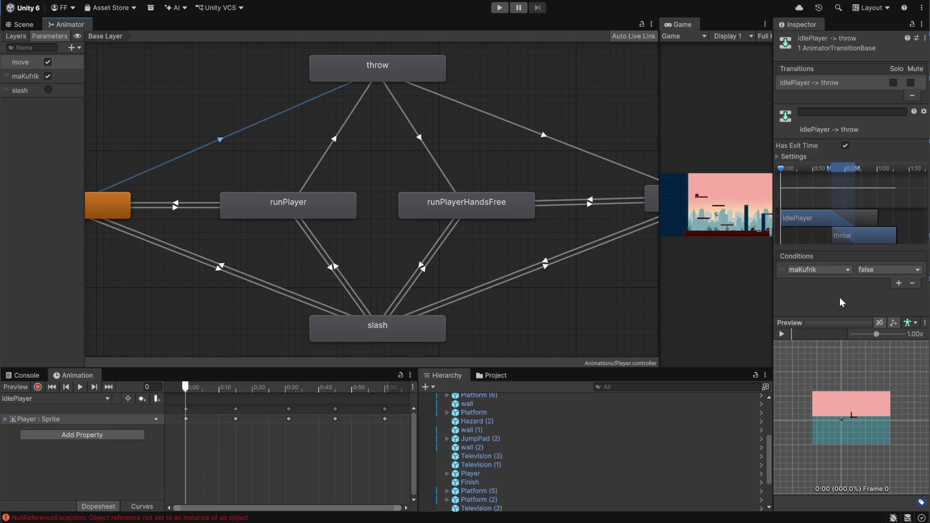
click(845, 145)
click(778, 157)
click(879, 190)
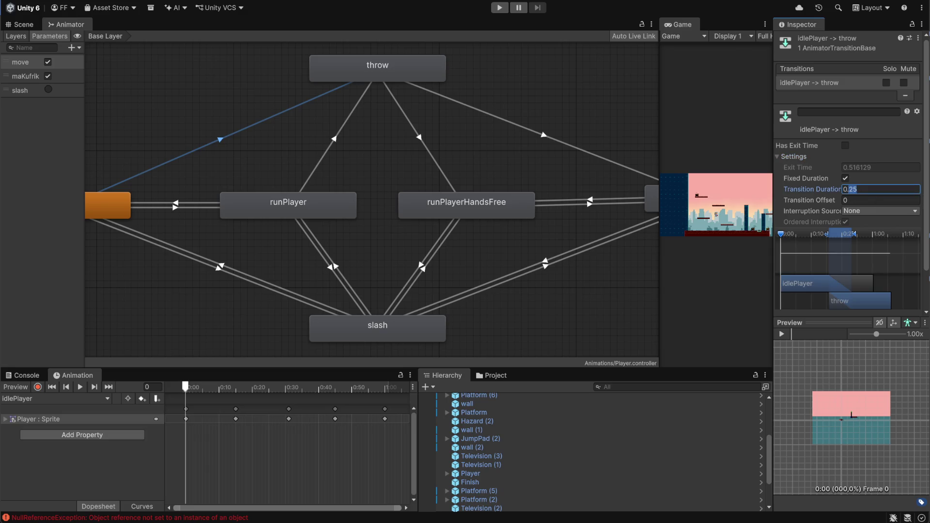
text(0)
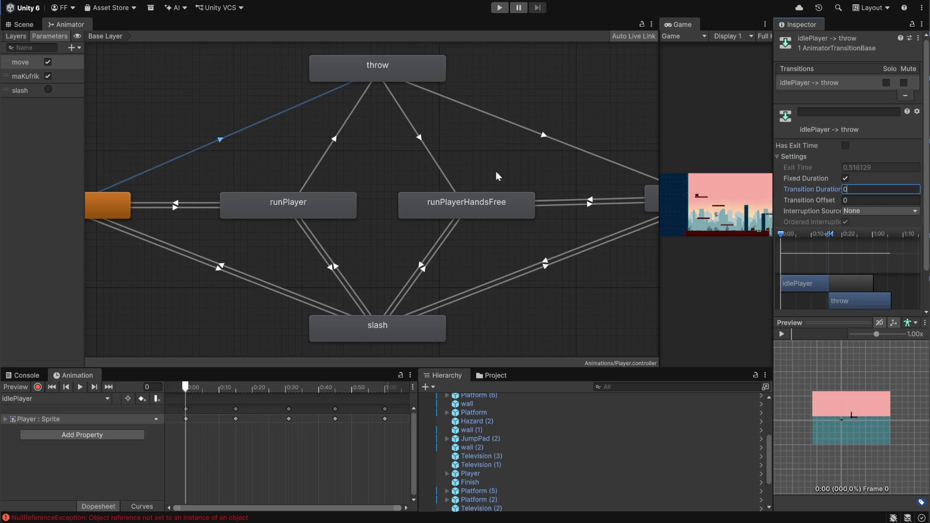
click(273, 73)
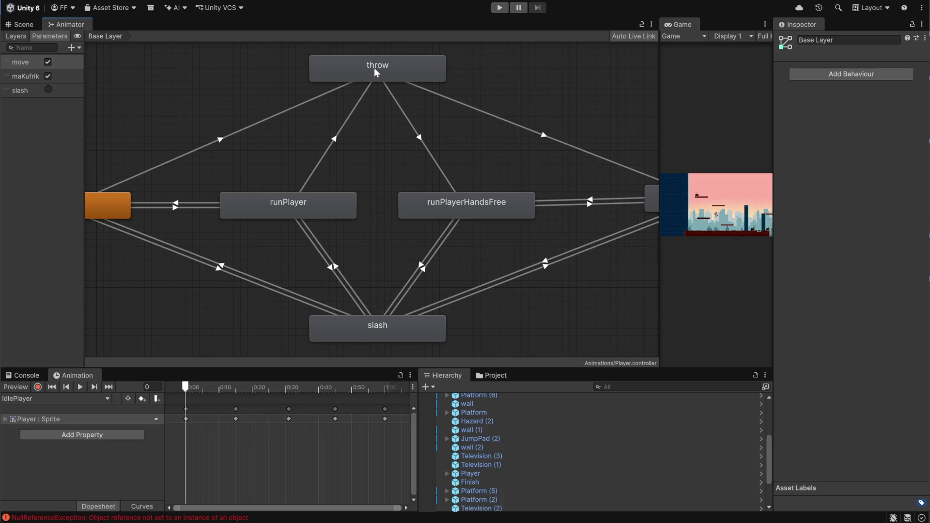
scroll(300, 136, down, 3)
scroll(307, 141, up, 3)
mouse_move(218, 118)
mouse_down()
mouse_move(332, 140)
mouse_move(221, 151)
mouse_move(204, 170)
mouse_up()
Turn off Has Exit Time on runPlayer→throw and set its Transition Duration to 0.
click(321, 190)
click(846, 145)
click(850, 189)
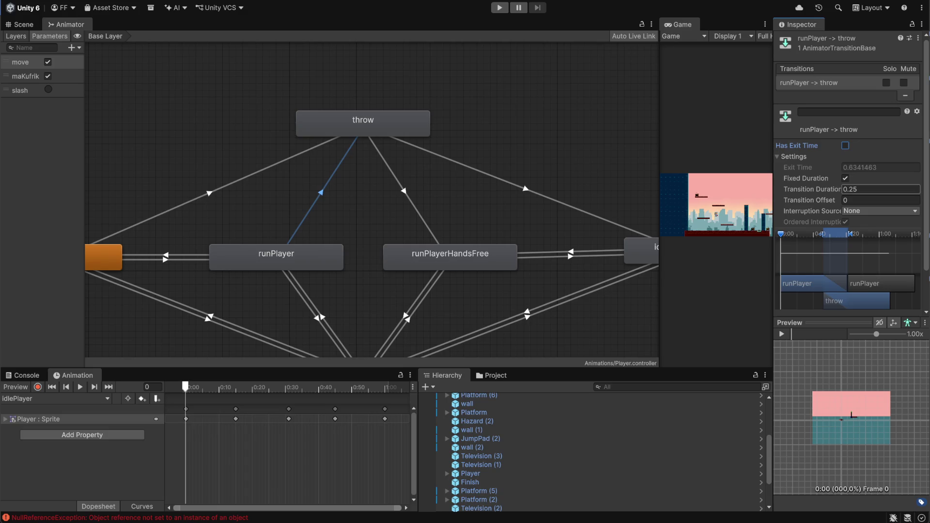
text(0)
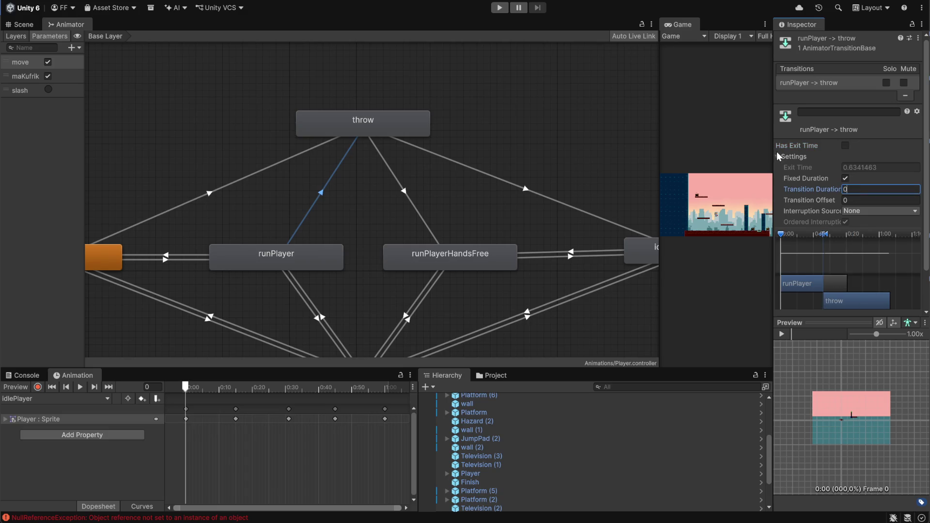
click(565, 133)
Inspect the throw→runPlayerHandsFree and throw→idlePlayrHandsFree transitions and the idlePlayrHandsFree state.
click(404, 190)
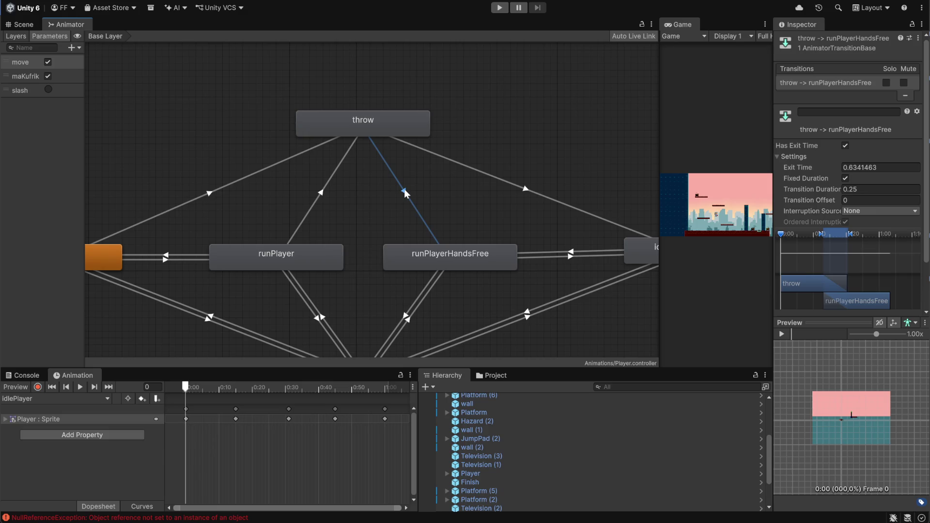
click(862, 189)
click(540, 196)
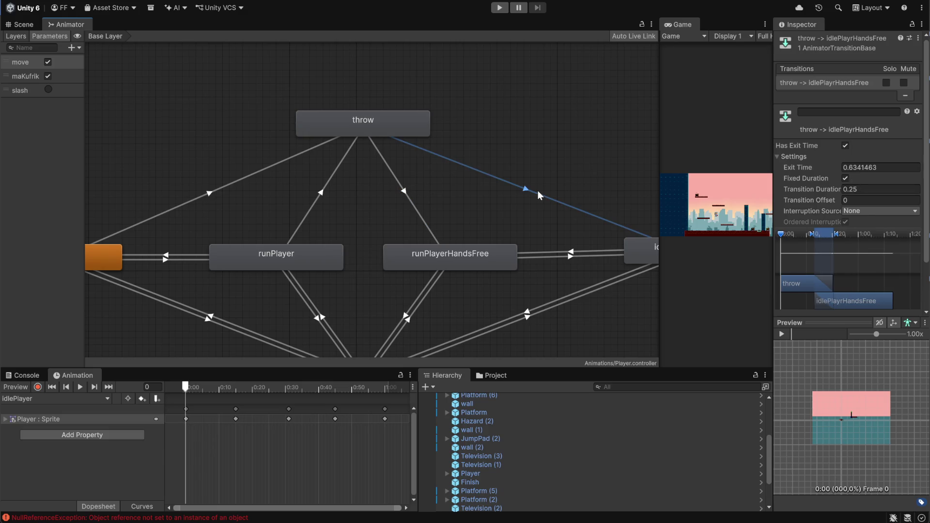
scroll(536, 192, down, 2)
mouse_move(572, 176)
mouse_down()
mouse_move(493, 123)
mouse_move(486, 143)
mouse_move(478, 116)
mouse_move(475, 144)
mouse_move(582, 167)
mouse_move(535, 146)
mouse_up()
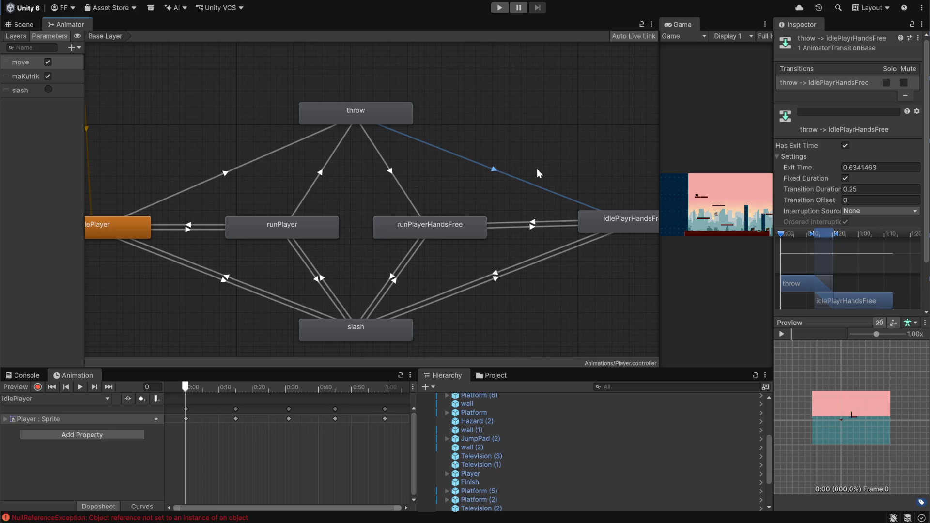
mouse_move(457, 189)
mouse_down()
mouse_move(333, 138)
mouse_move(344, 146)
mouse_up()
click(416, 180)
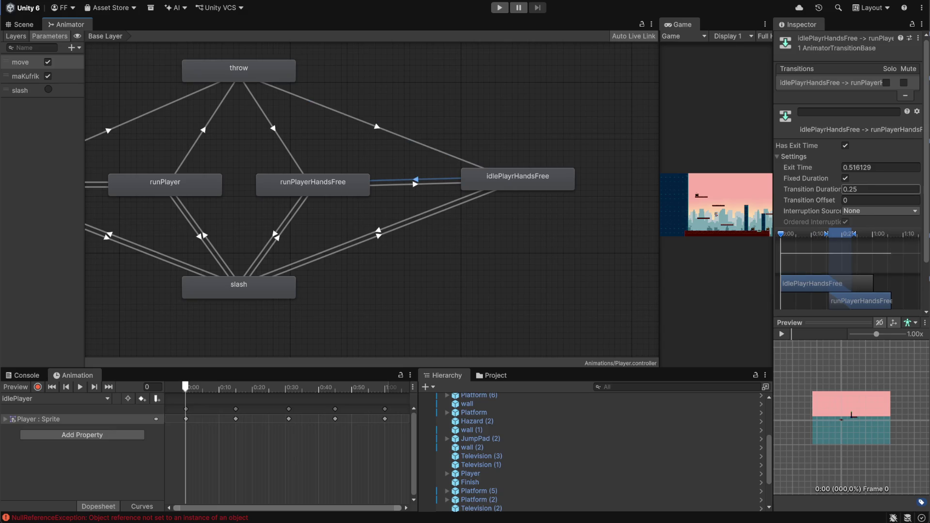
click(846, 145)
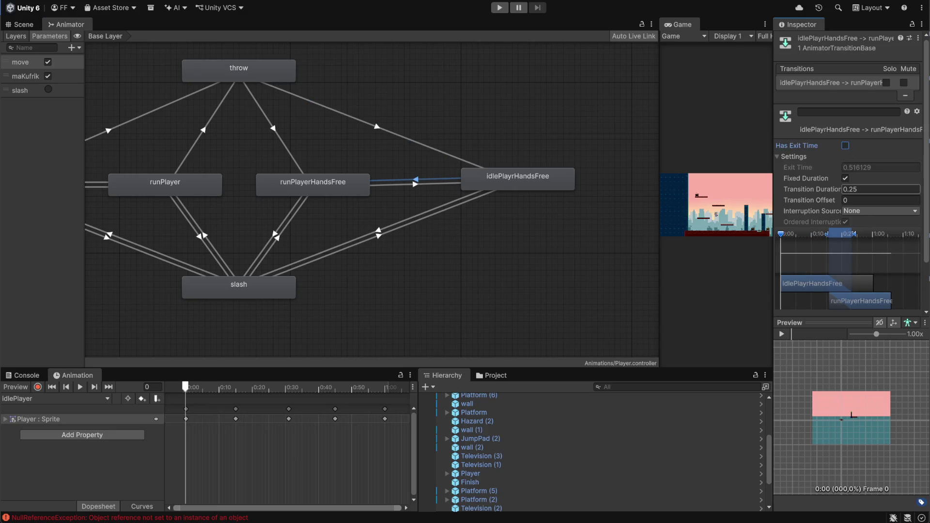
click(875, 190)
text(0)
click(415, 184)
click(877, 167)
click(845, 146)
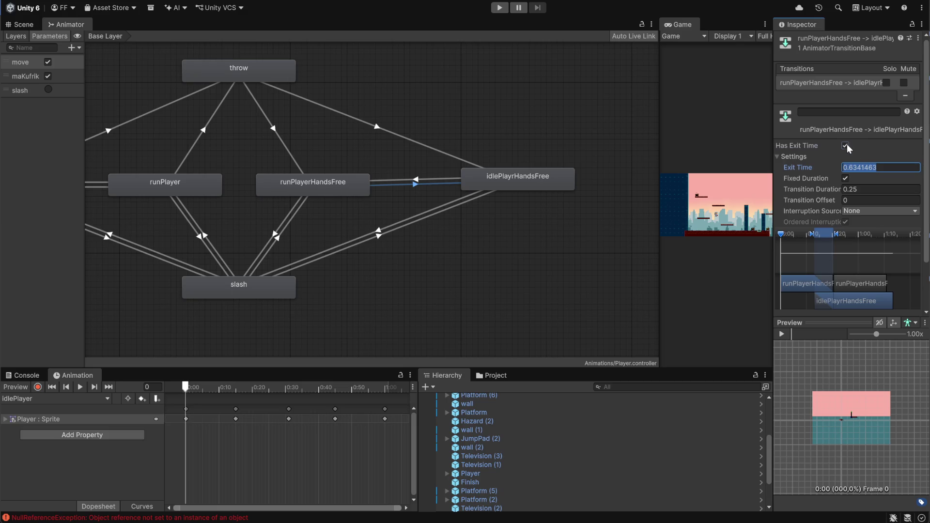
click(872, 190)
text(0)
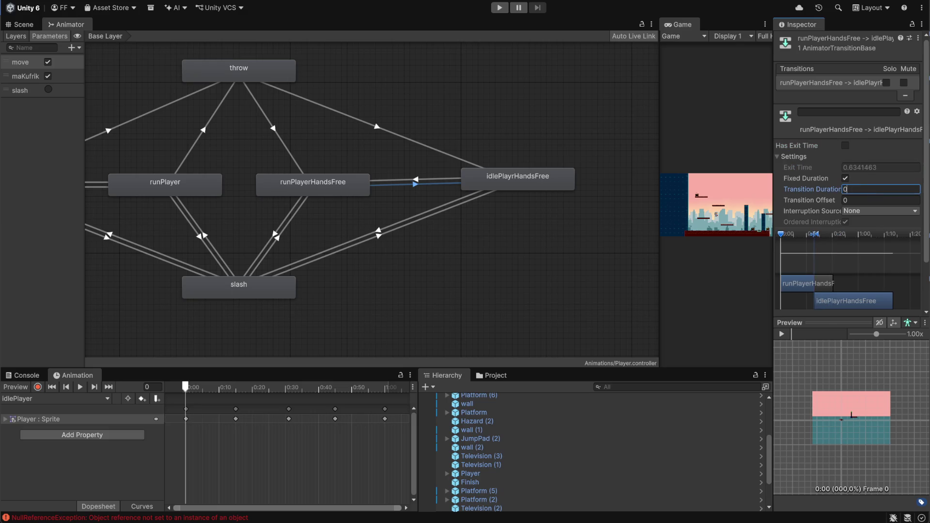
mouse_move(400, 242)
mouse_down()
mouse_move(445, 268)
mouse_move(470, 245)
mouse_up()
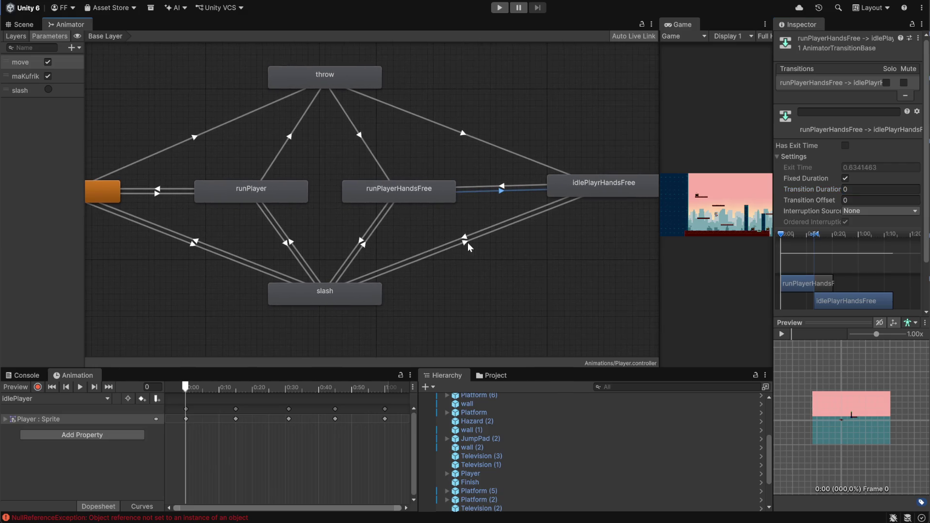
click(464, 237)
click(472, 242)
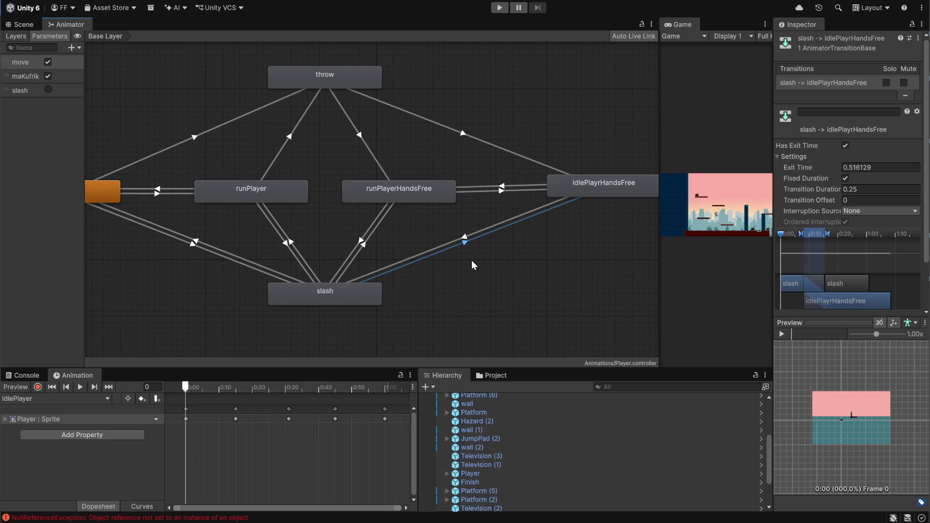
click(363, 247)
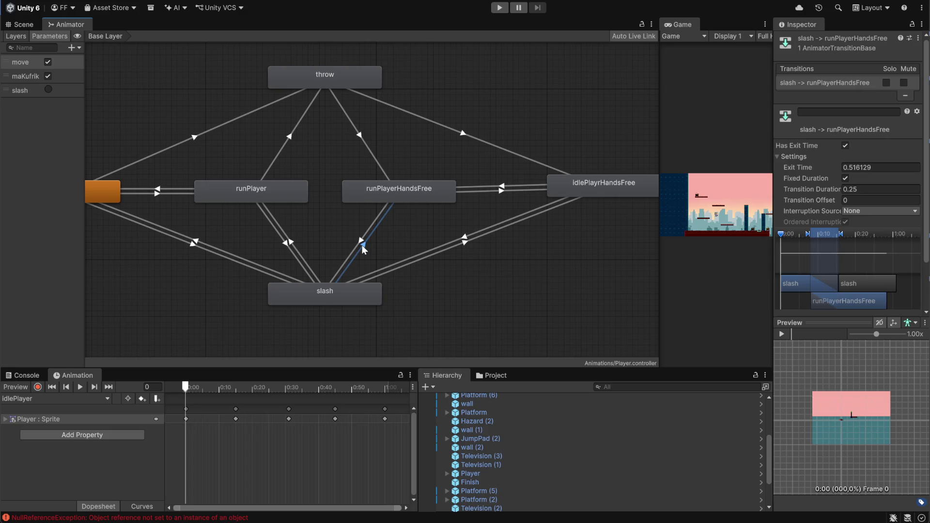
click(361, 243)
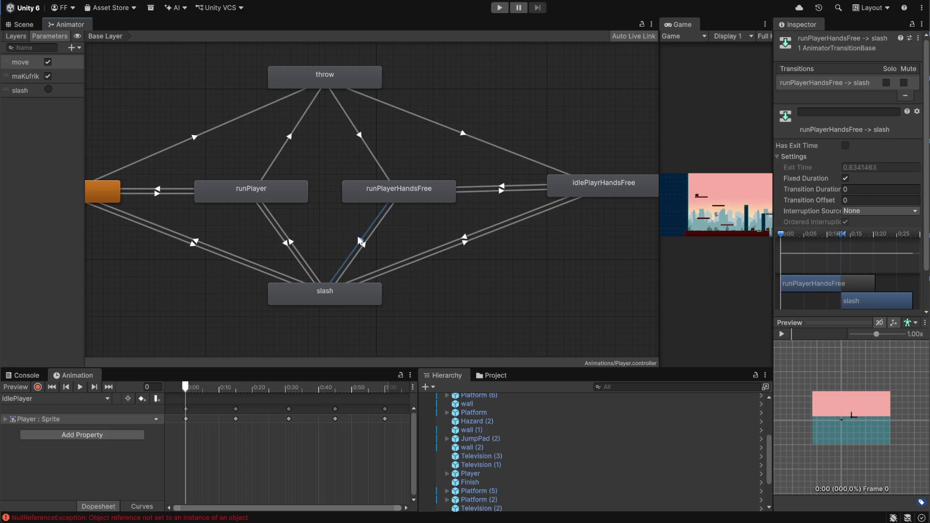
click(531, 345)
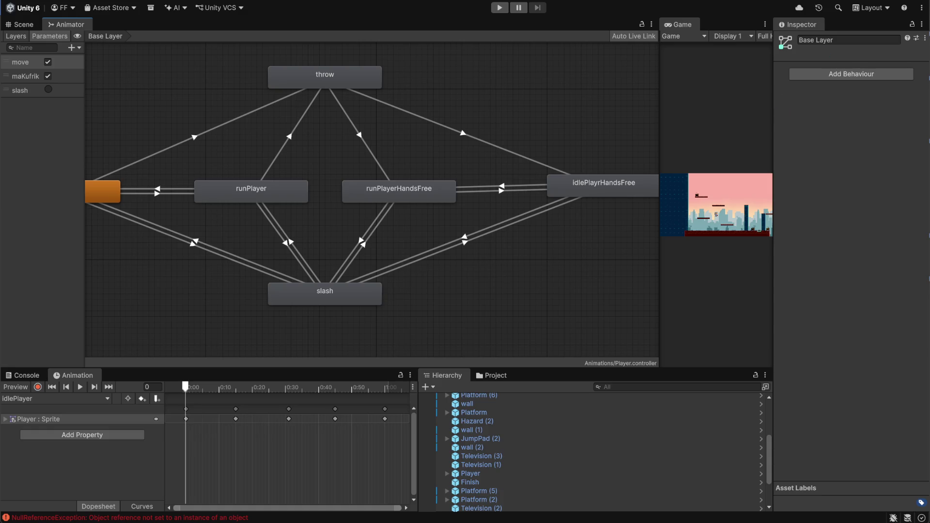
drag(657, 81, 221, 108)
Start play mode and jump the player right, then left onto the higher platform.
key(ctrl+p)
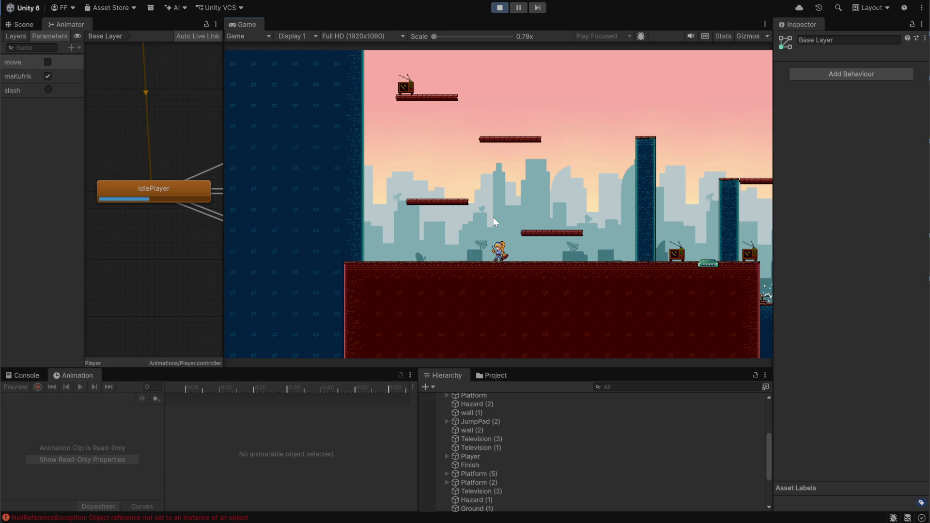
key(space)
key(d)
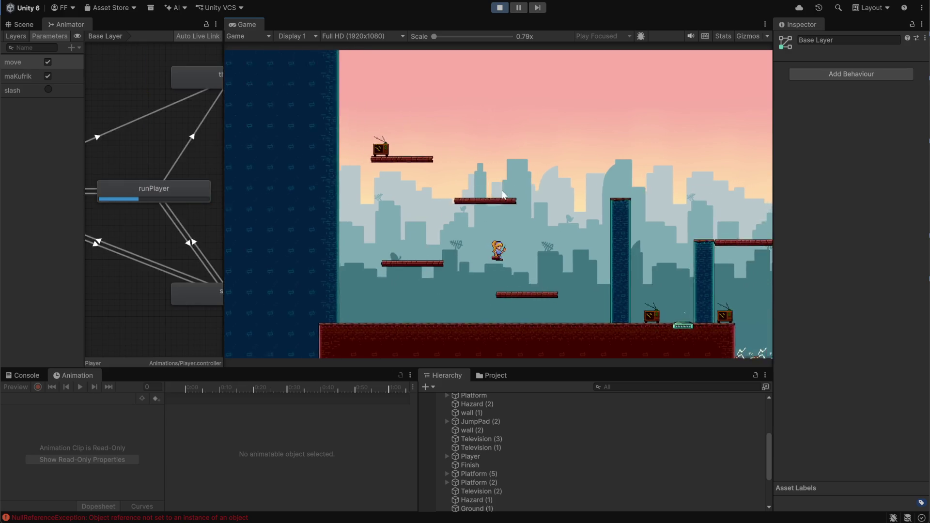
key(a)
key(space)
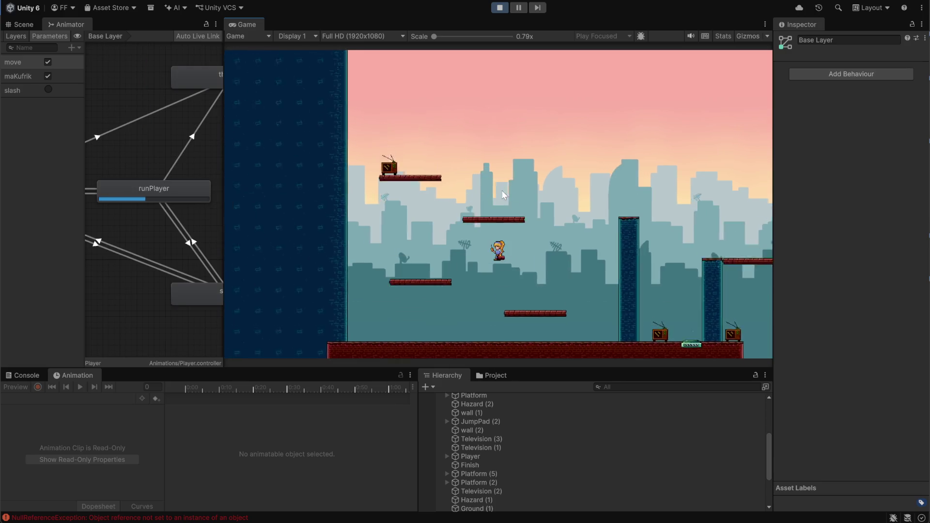
key(a)
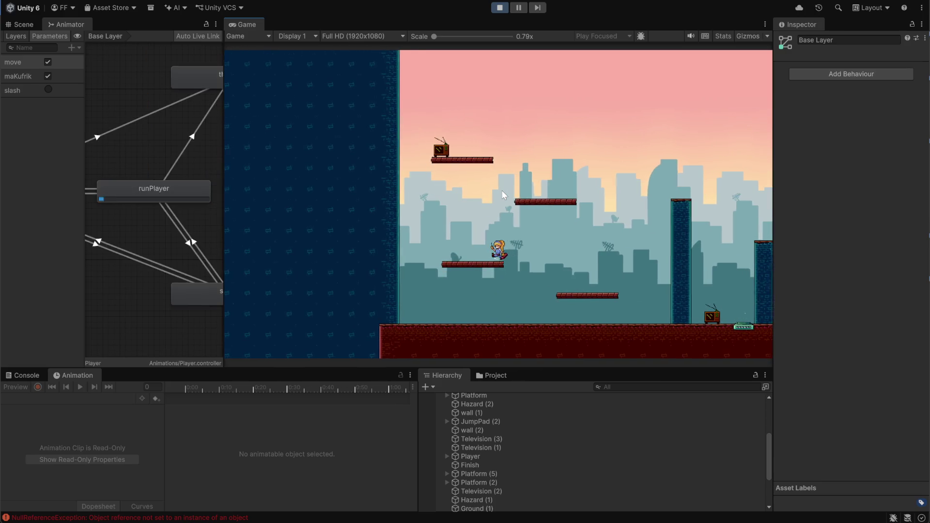
Drag the Animator/Game splitter to give the Animator graph more room.
drag(222, 133, 397, 158)
scroll(301, 238, down, 5)
scroll(301, 237, up, 3)
scroll(300, 237, down, 3)
scroll(385, 208, up, 3)
scroll(362, 224, up, 2)
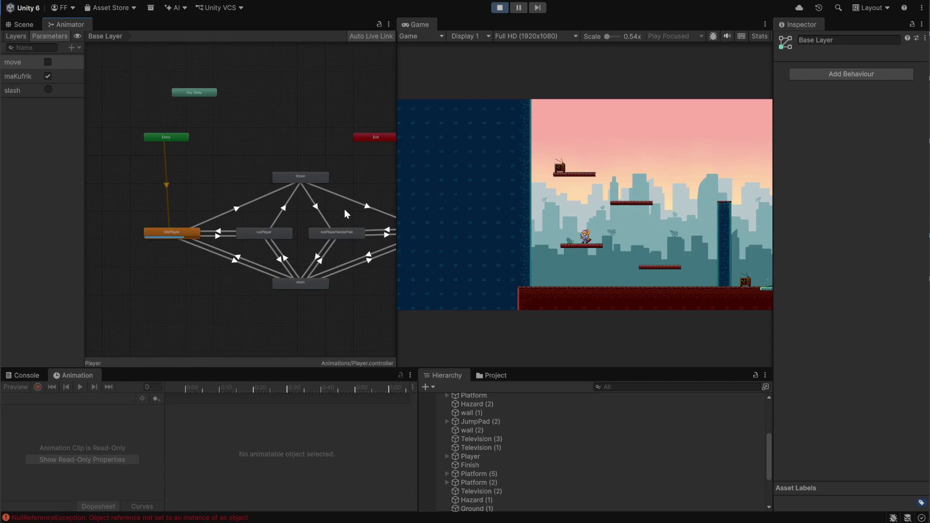
scroll(315, 184, up, 3)
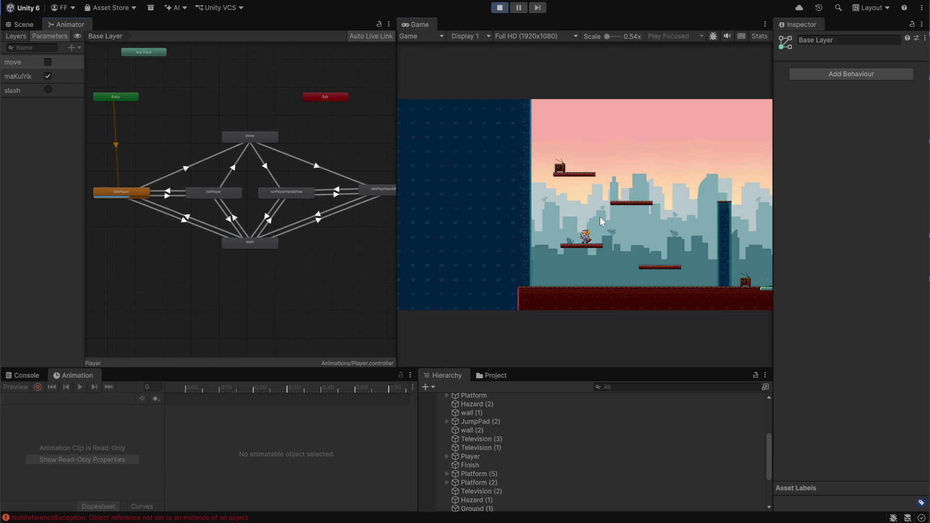
Run and jump right, slash, and move the player back and forth to test running.
key(Right)
key(space)
key(Left)
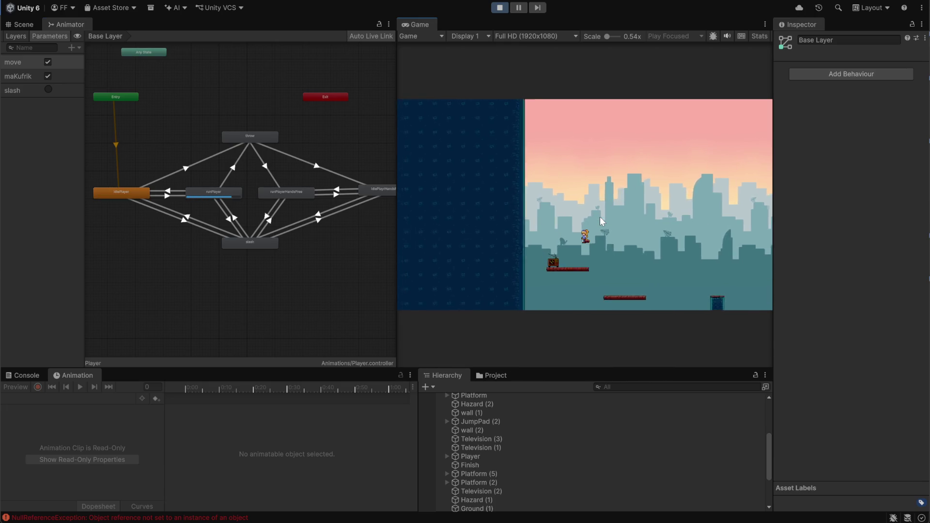
click(600, 217)
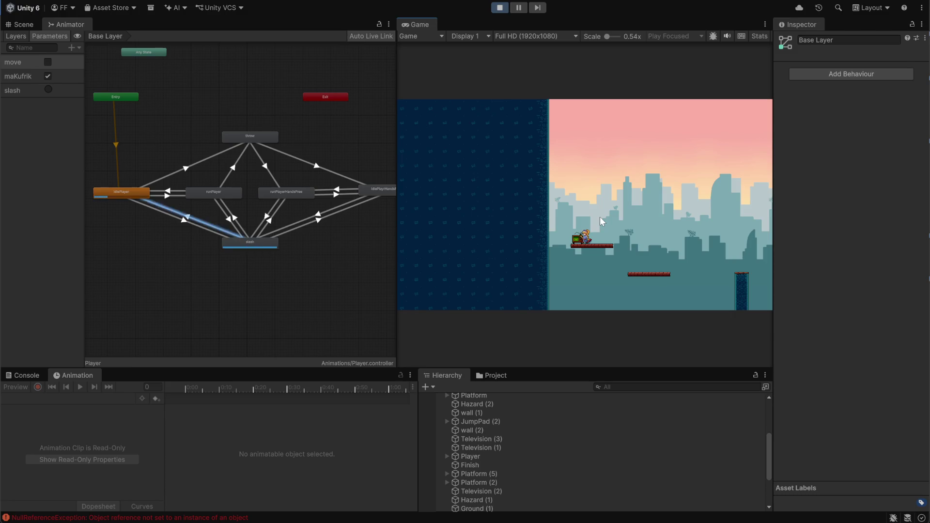
key(Right)
key(Left)
key(Right)
key(Left)
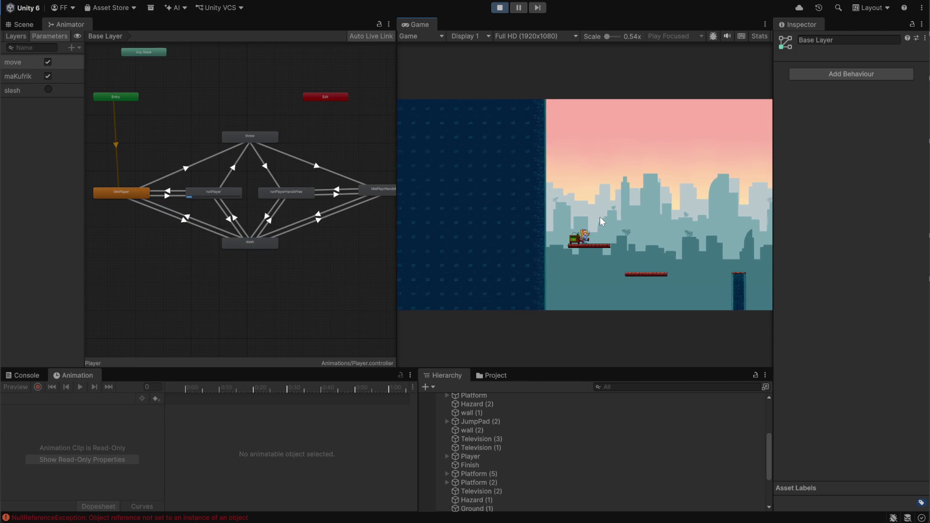
key(Right)
key(Right)
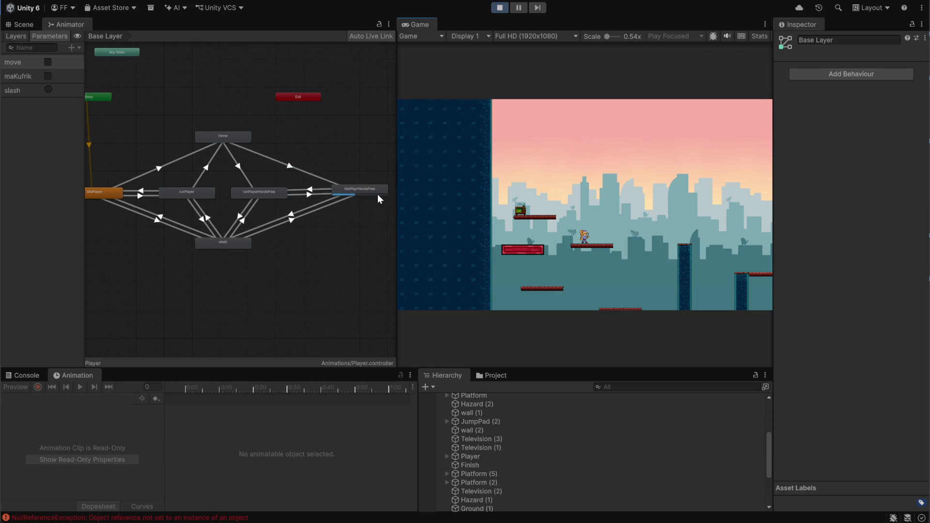
Walk left and right, slash the TV on, run left, stop play mode and bring up GitHub Desktop.
key(a)
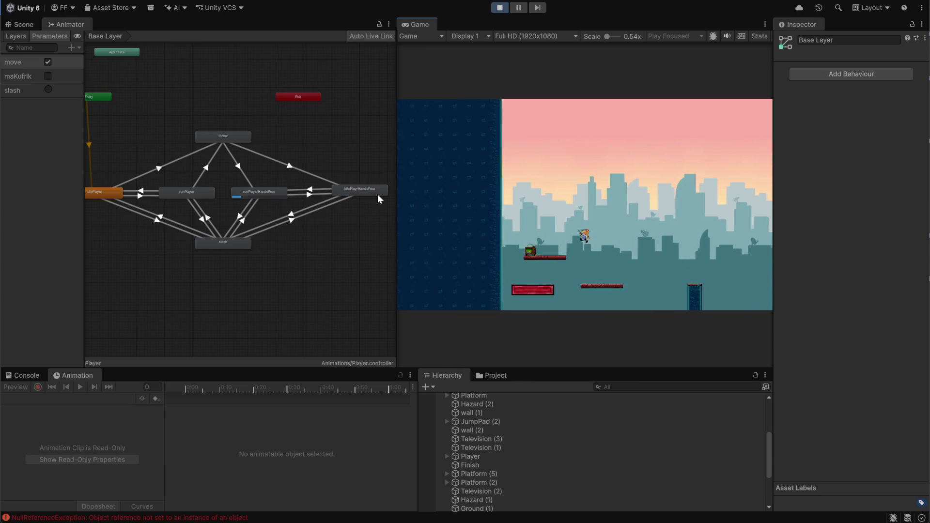
key(d)
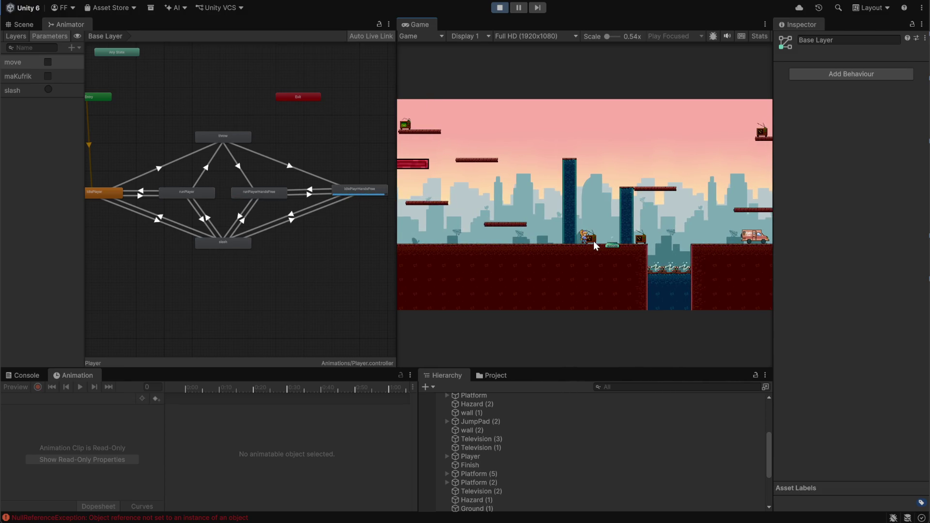
click(594, 241)
key(d)
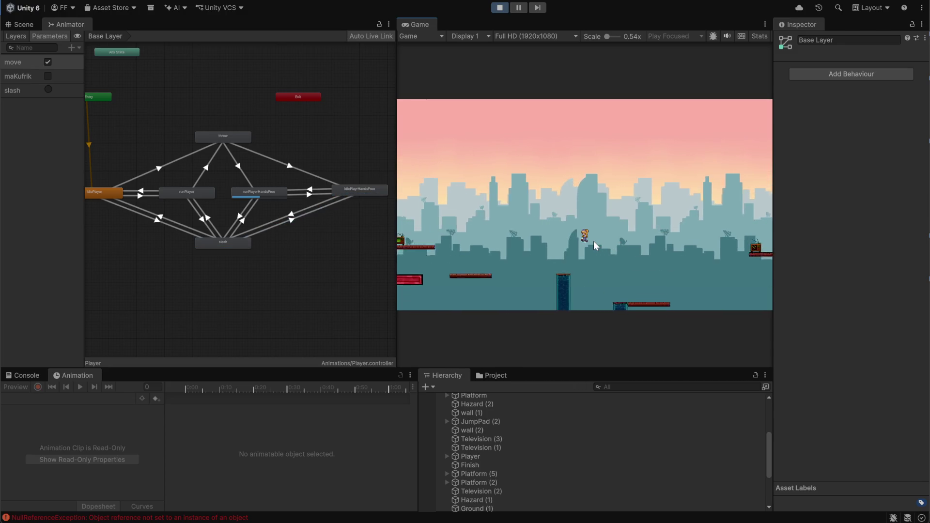
key(a)
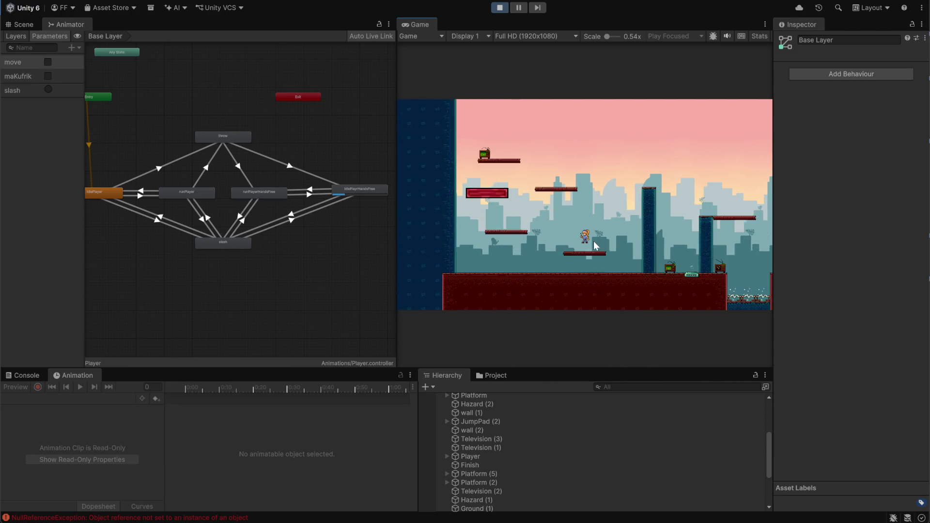
key(a)
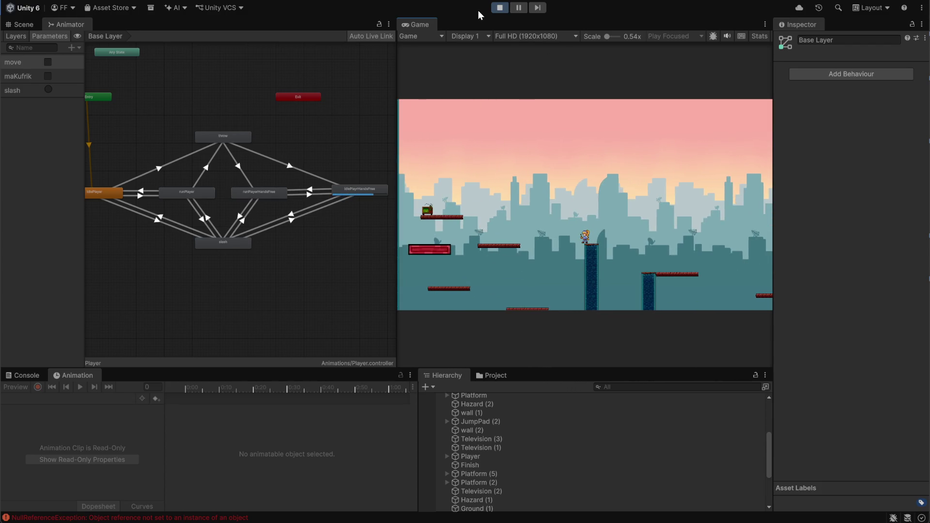
click(499, 7)
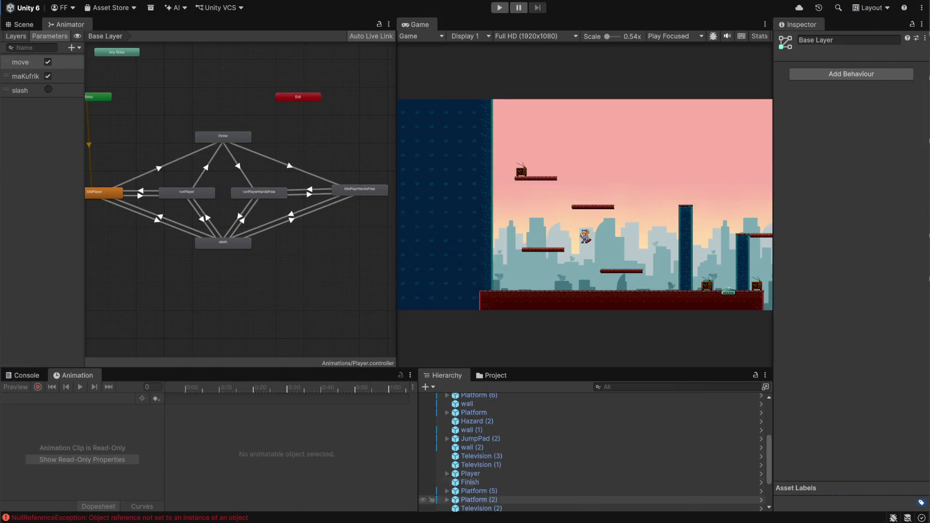
mouse_move(562, 516)
click(562, 465)
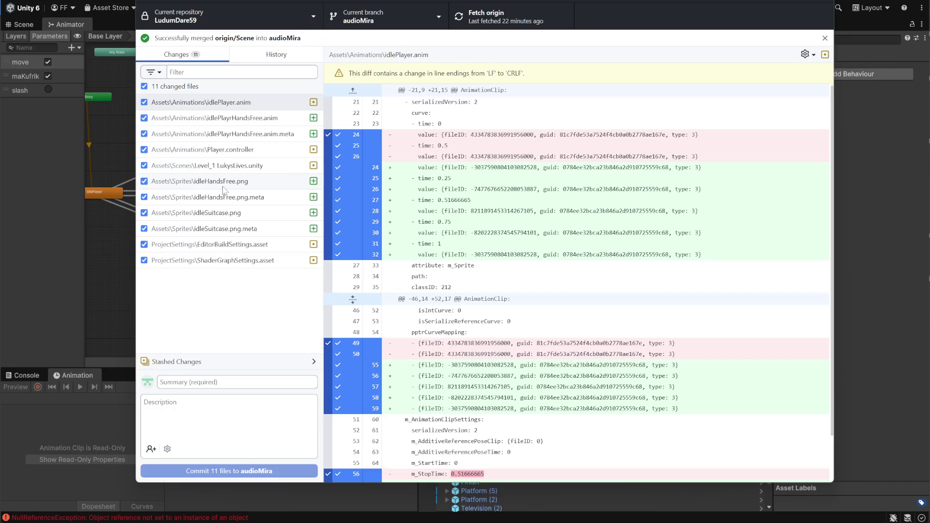
Discard the ShaderGraphSettings.asset changes and commit ten files to audioMira as 'idleAnimacePlayer'.
right_click(224, 266)
click(257, 277)
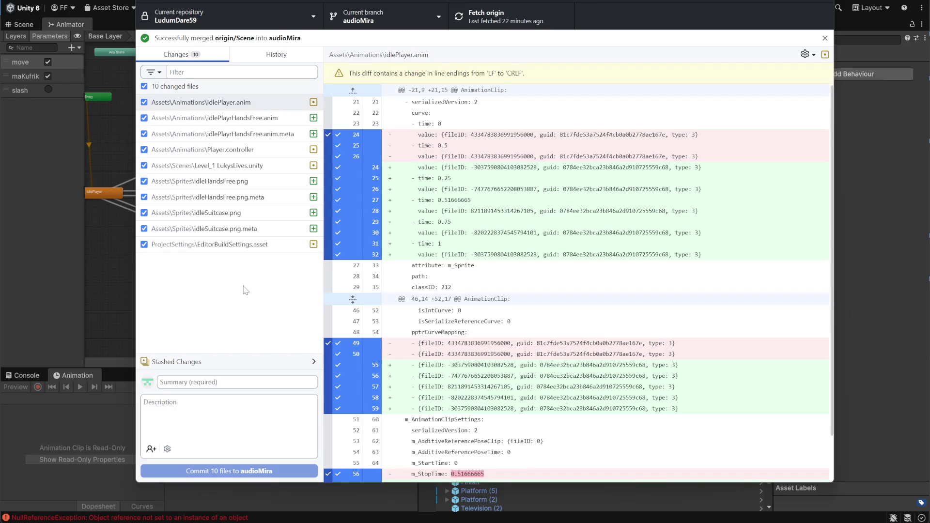
text(idl)
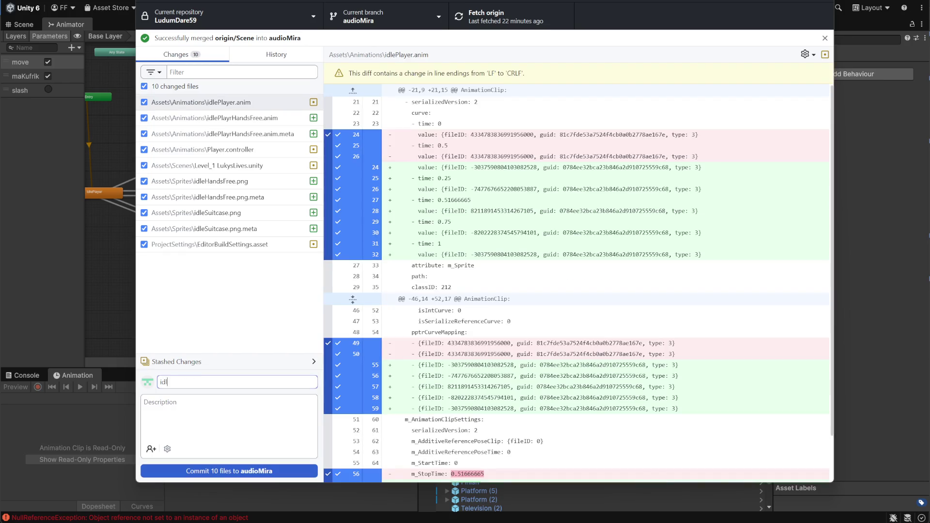
text(eAnimacePlayer)
click(274, 467)
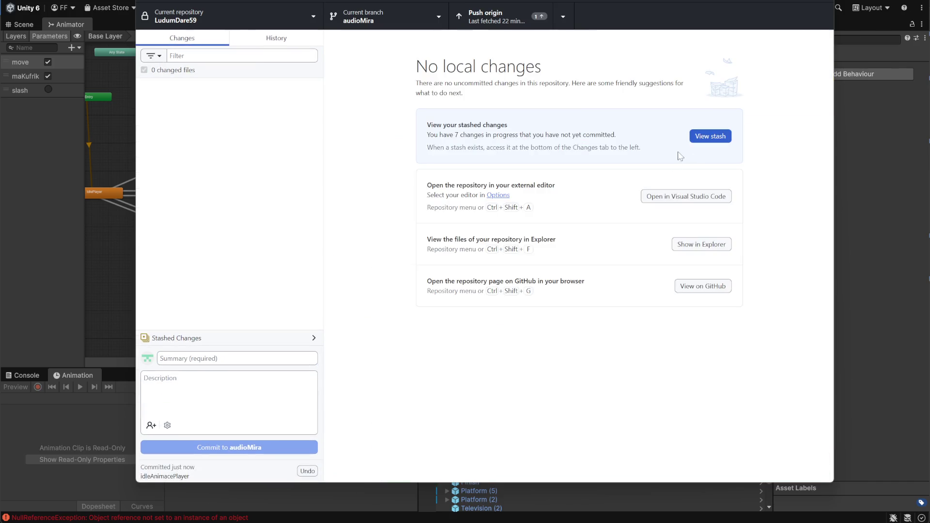
Push the commit to origin, toggle the Discord microphone on and off, then leave GitHub Desktop.
click(489, 16)
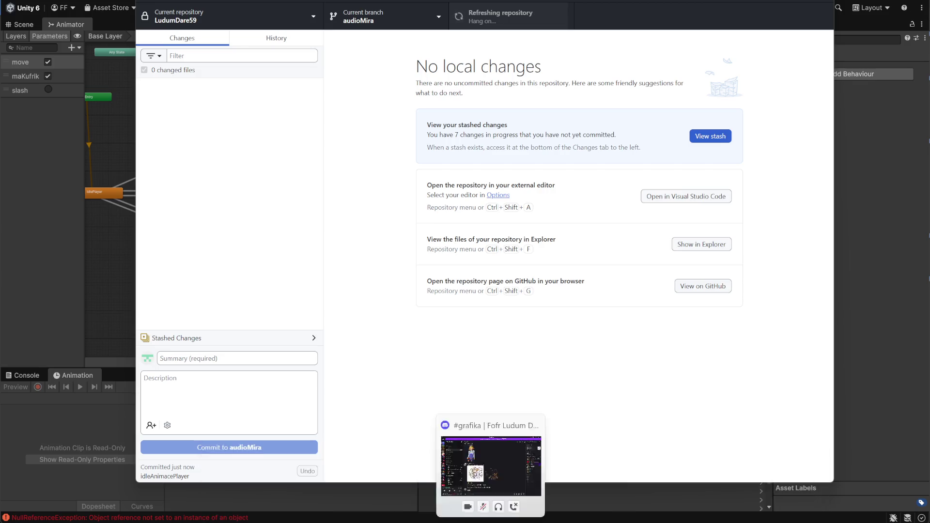
click(488, 455)
click(122, 509)
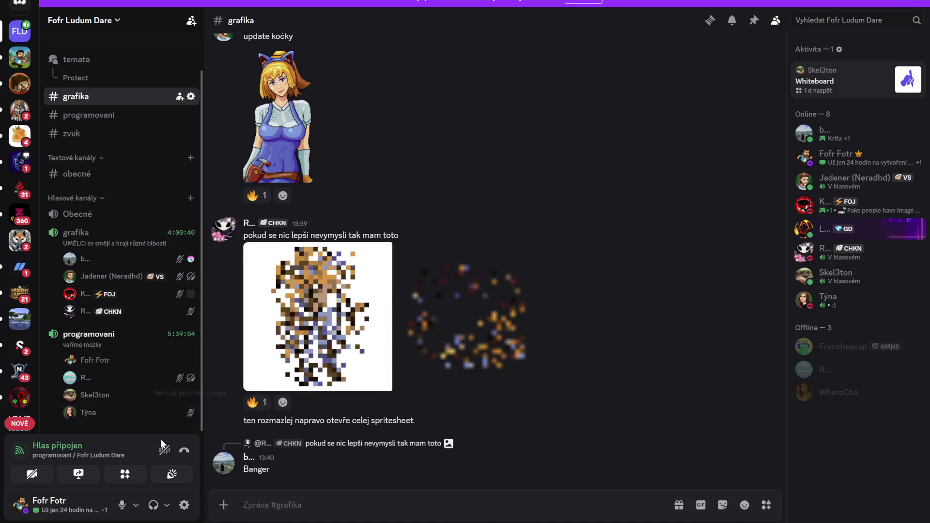
click(122, 505)
key(alt+Tab)
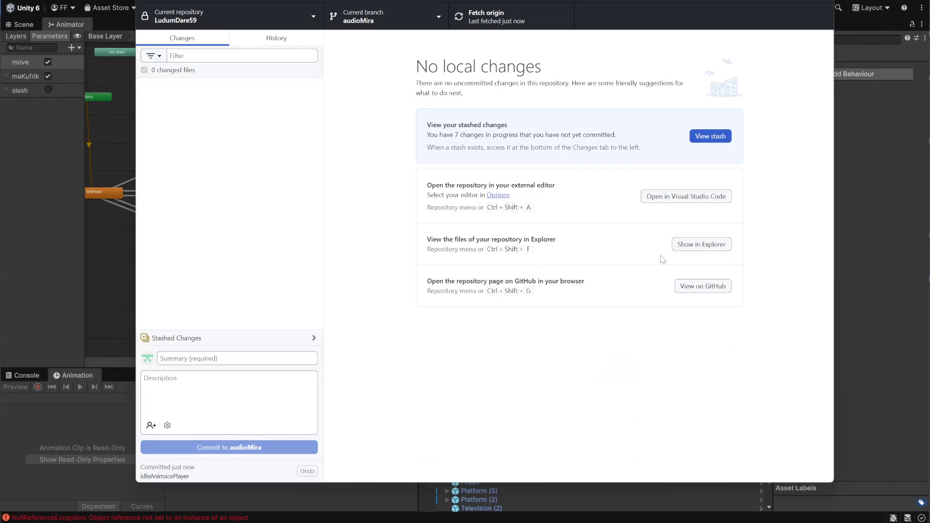
click(768, 1)
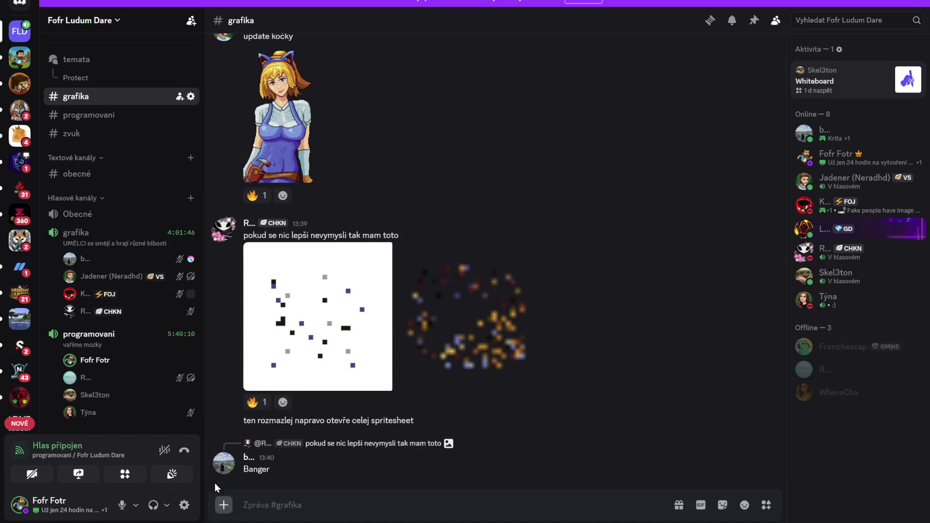
Mute the microphone and view the A D E key image full size in the Discord chat.
click(122, 506)
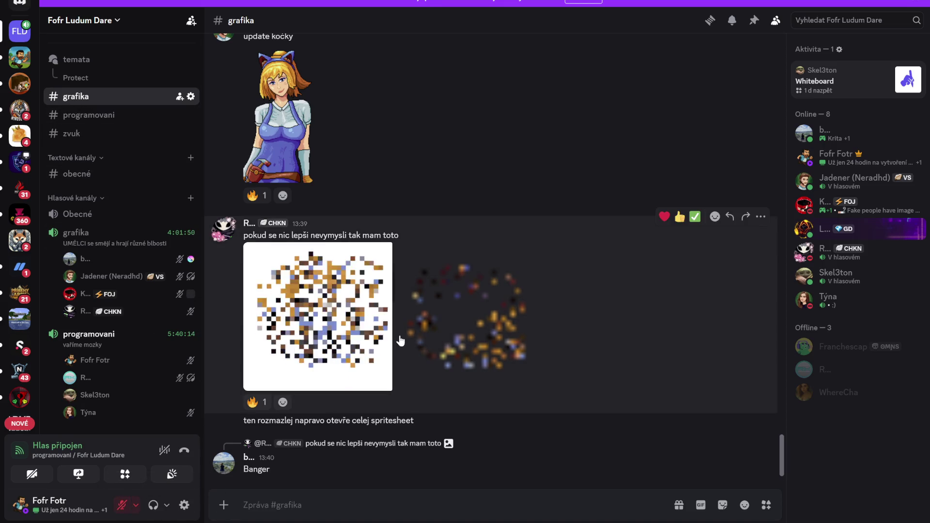
scroll(384, 336, up, 5)
scroll(340, 349, up, 3)
scroll(329, 357, up, 5)
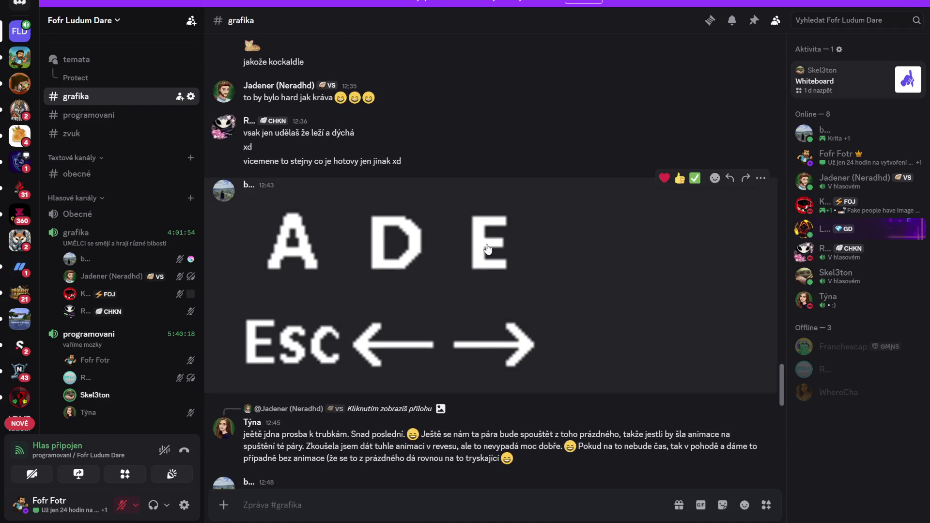
click(488, 249)
click(469, 239)
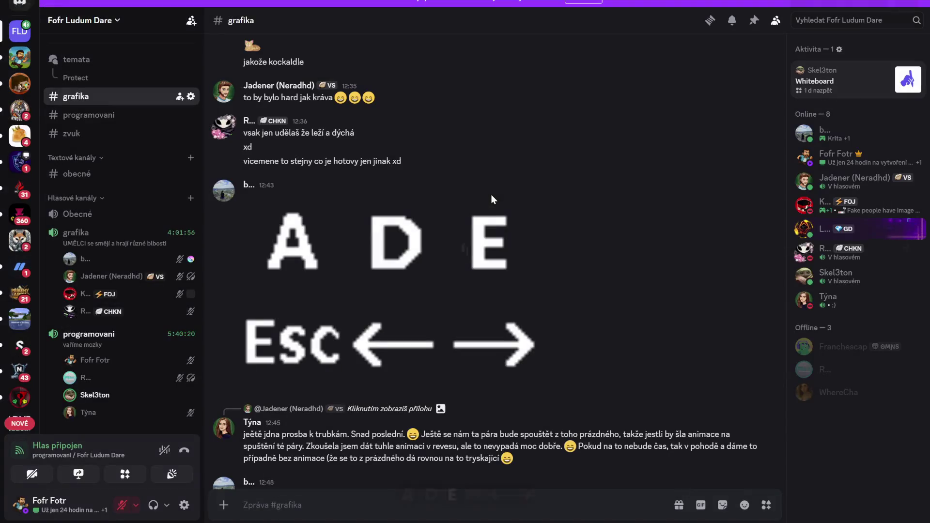
Scroll through the chat, then close Discord with Alt+F4 to return to Unity.
scroll(513, 274, down, 3)
scroll(512, 271, up, 3)
scroll(464, 317, up, 4)
scroll(464, 317, down, 3)
mouse_move(465, 320)
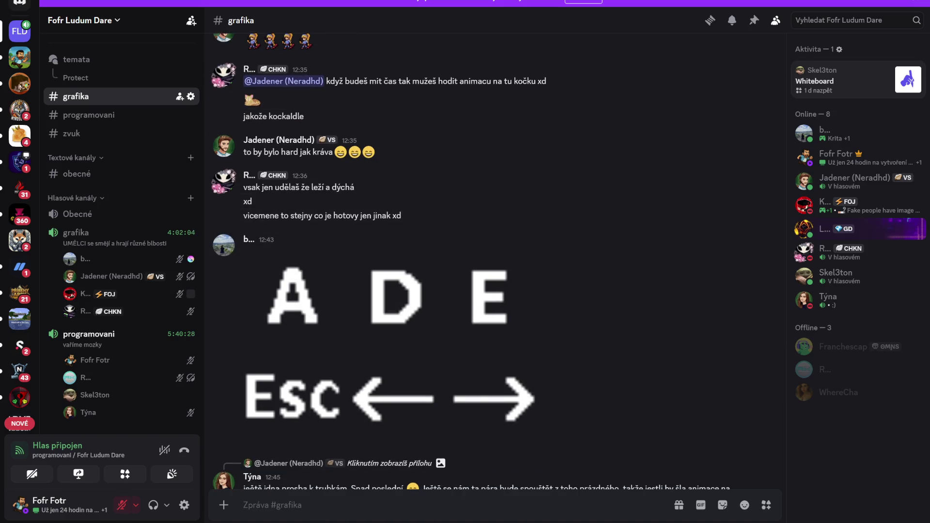
key(alt+F4)
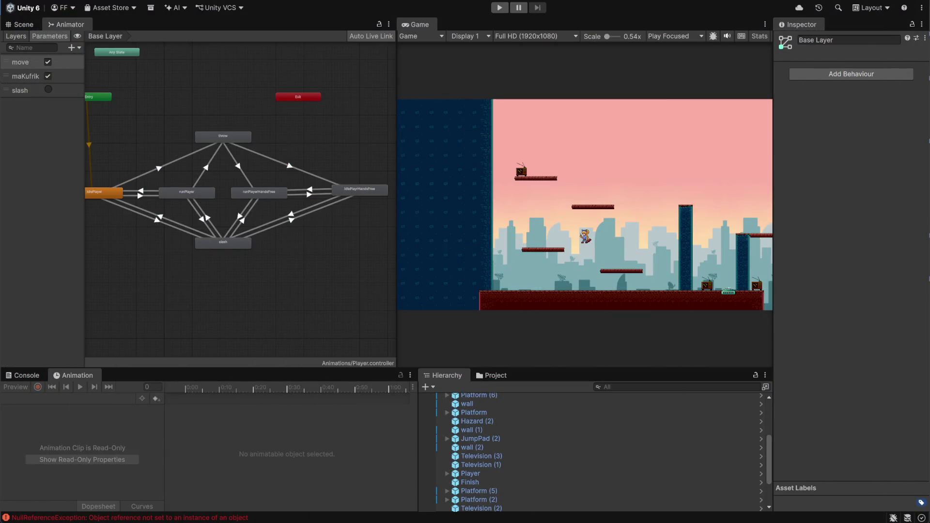
Download the key-prompt image from Discord's viewer, then switch to the Twitch stream in full screen.
key(alt+Tab)
right_click(531, 286)
key(Escape)
click(486, 296)
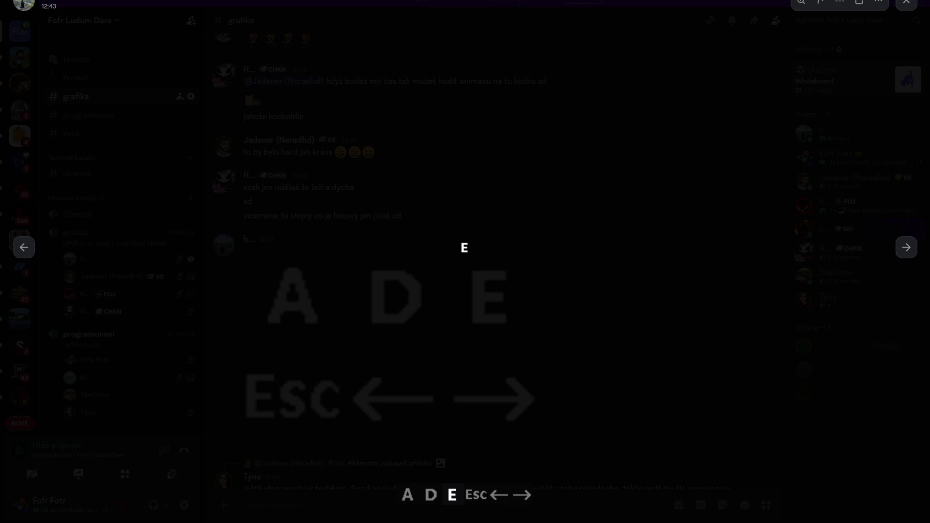
click(590, 159)
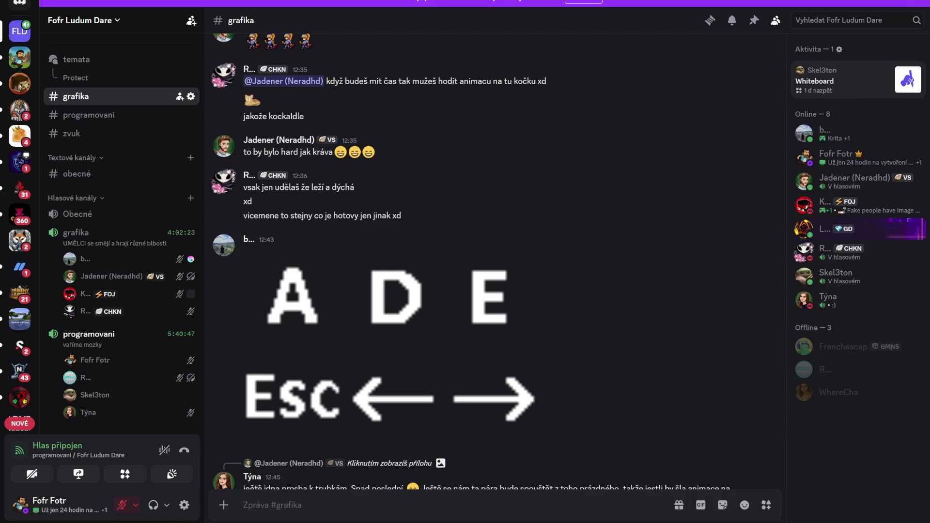
key(alt+Tab)
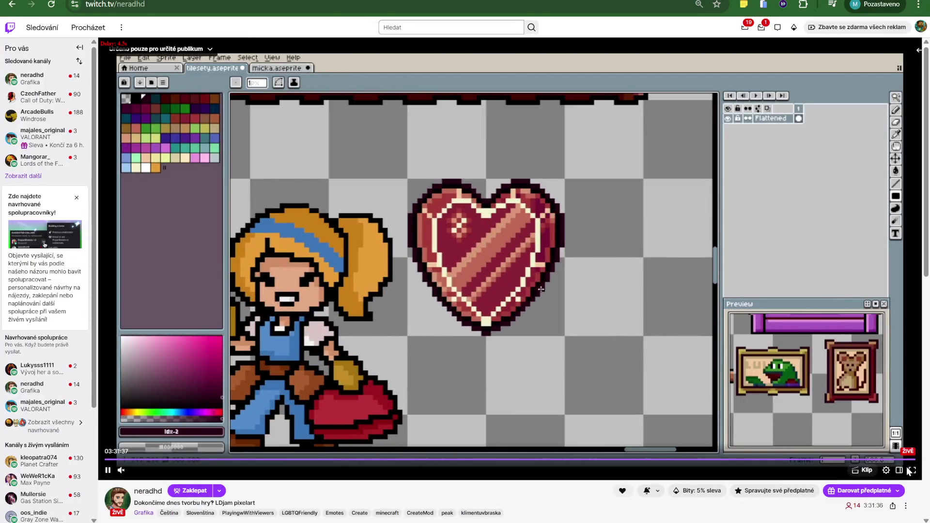
click(913, 471)
Put the Twitch pixel-art stream in fullscreen with F and watch it.
key(f)
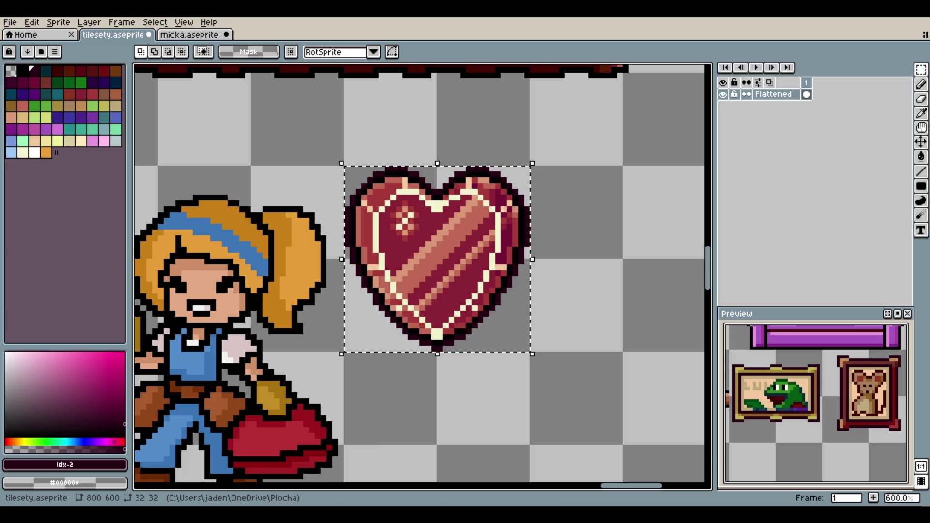
click(591, 279)
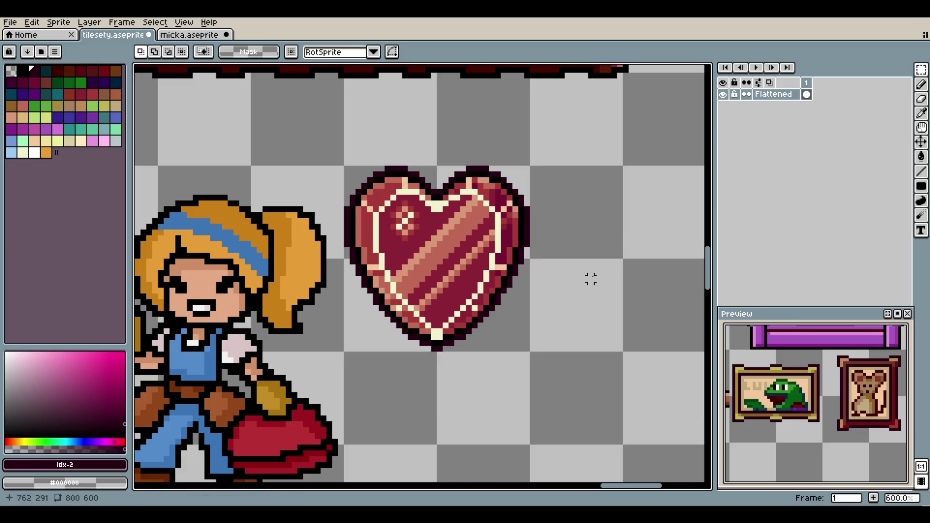
scroll(579, 269, down, 4)
scroll(572, 264, up, 2)
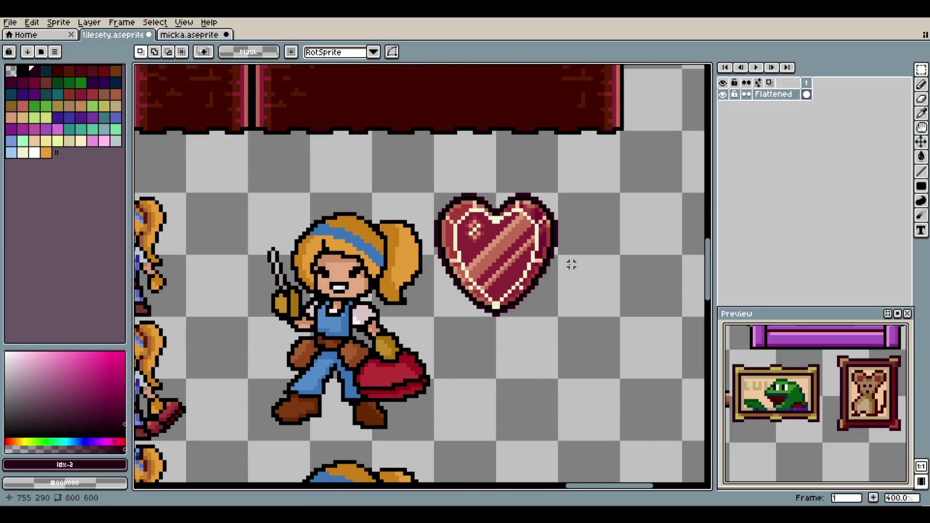
scroll(567, 266, down, 3)
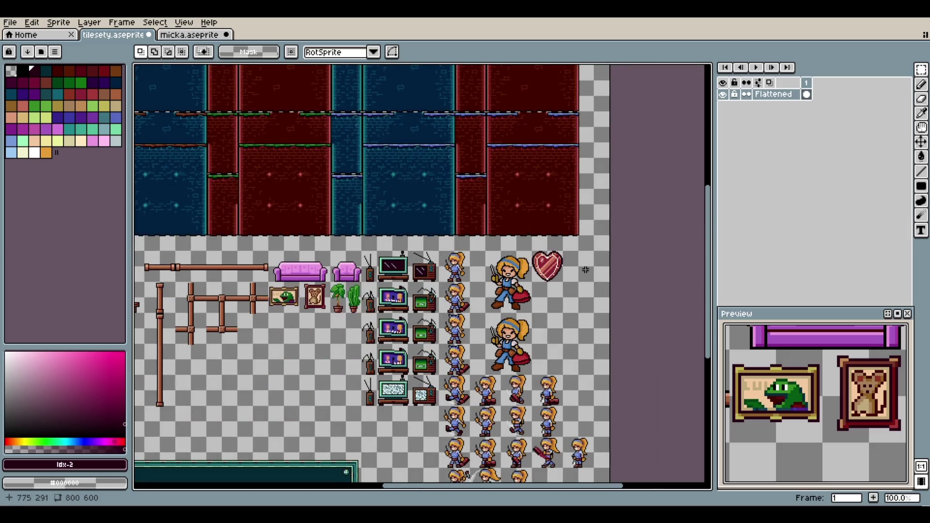
mouse_move(578, 279)
mouse_down()
mouse_move(505, 251)
mouse_move(523, 246)
mouse_up()
scroll(489, 242, up, 8)
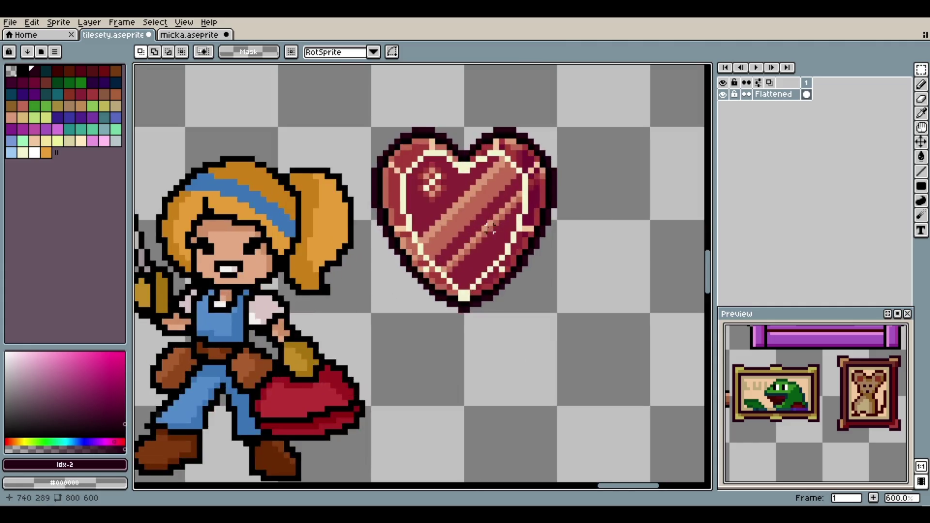
scroll(542, 287, down, 10)
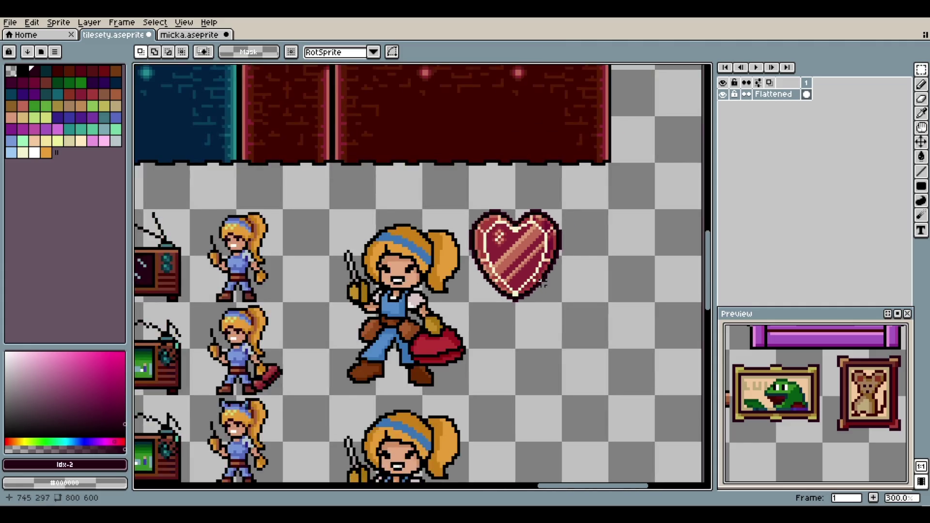
scroll(544, 291, up, 4)
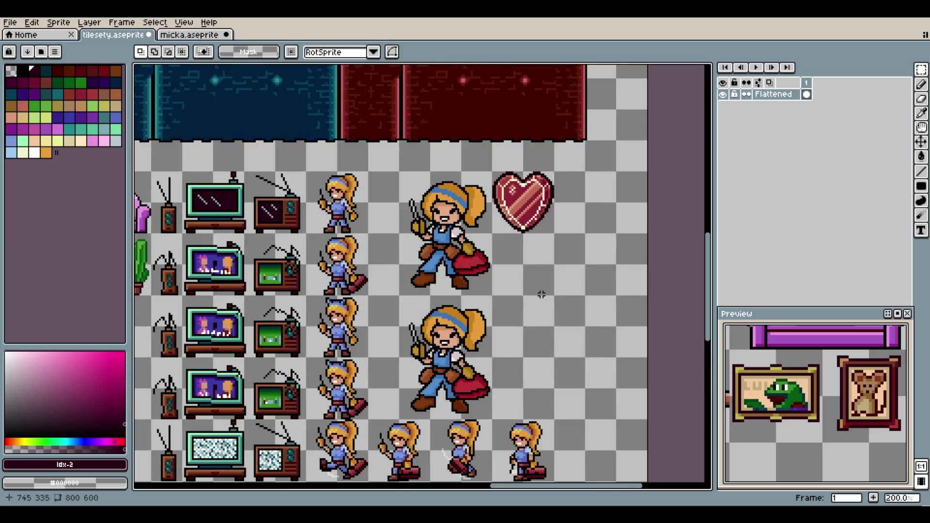
mouse_move(540, 296)
mouse_down()
mouse_move(534, 305)
mouse_move(533, 291)
mouse_up()
scroll(534, 291, up, 3)
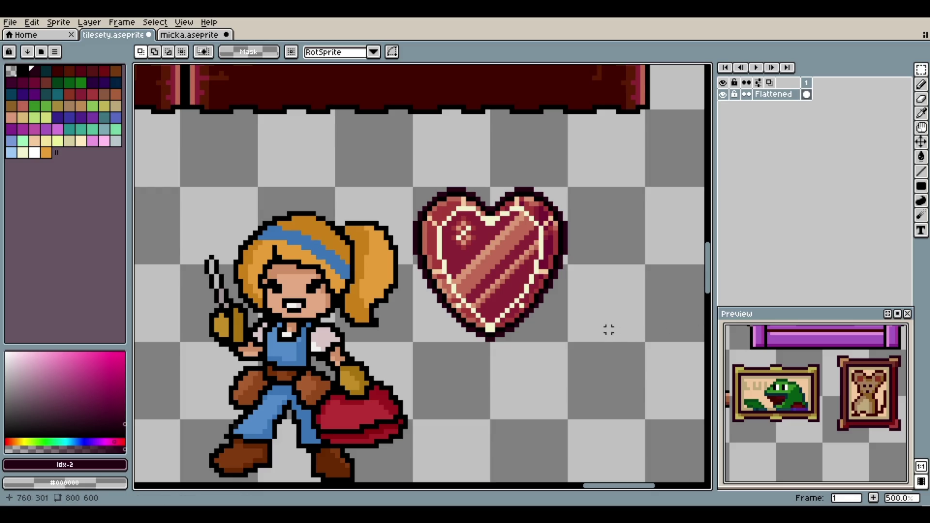
scroll(609, 330, down, 4)
scroll(513, 321, up, 3)
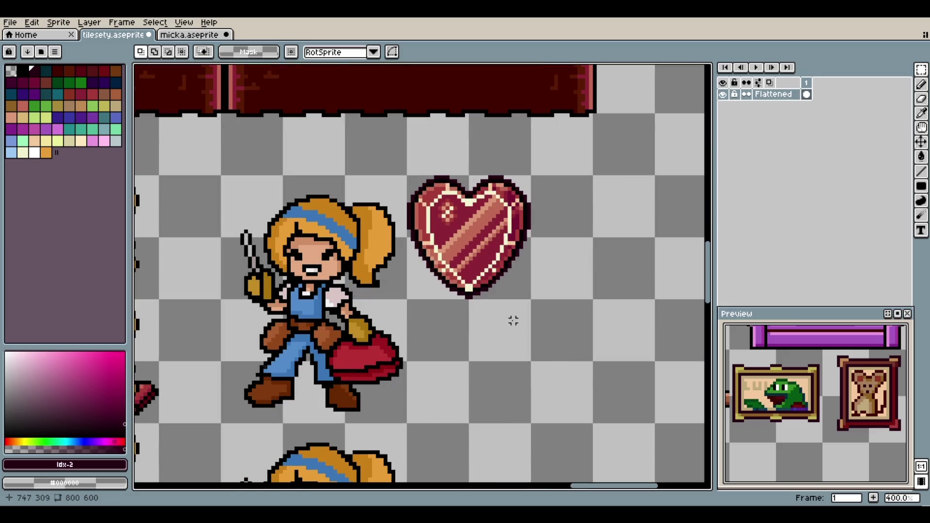
scroll(545, 391, down, 3)
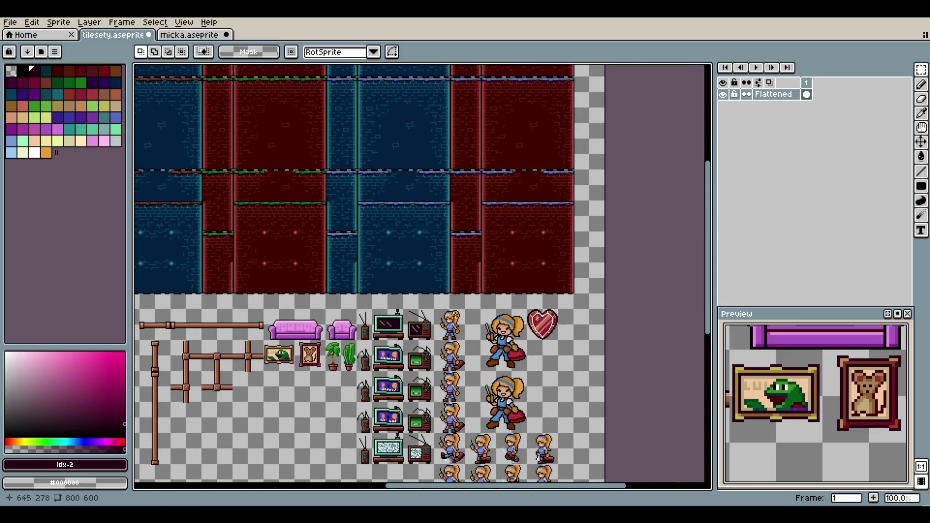
scroll(453, 312, up, 3)
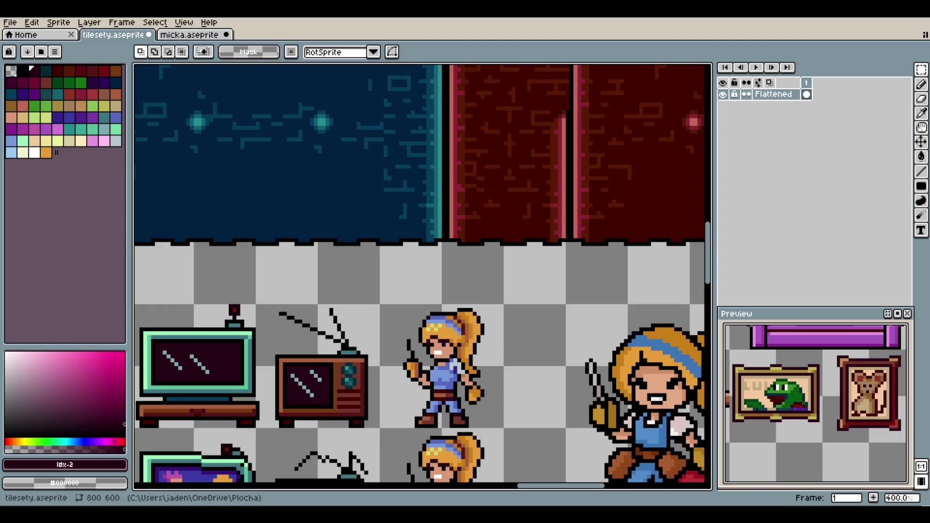
mouse_move(524, 298)
mouse_down()
mouse_move(573, 330)
mouse_move(583, 300)
mouse_move(496, 342)
mouse_move(486, 295)
mouse_move(579, 388)
mouse_move(575, 376)
mouse_up()
key(ctrl+d)
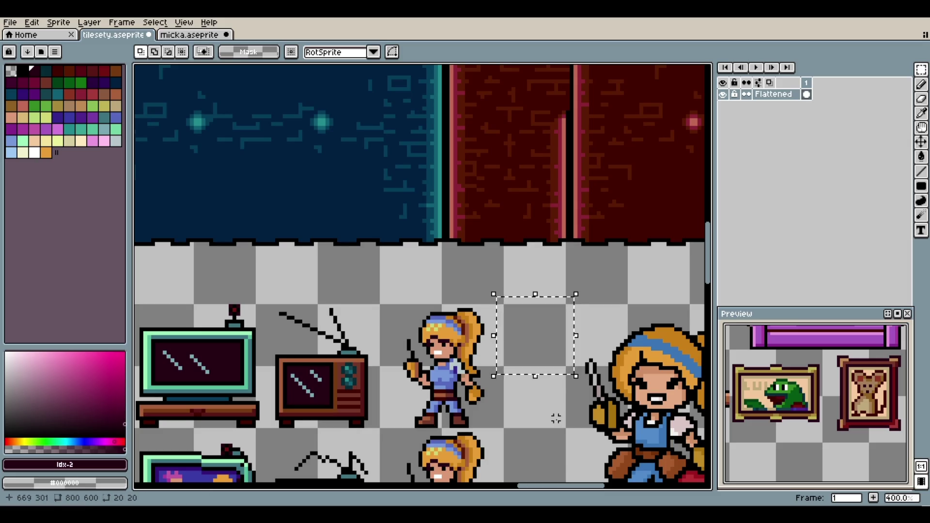
scroll(559, 419, up, 2)
key(ctrl+d)
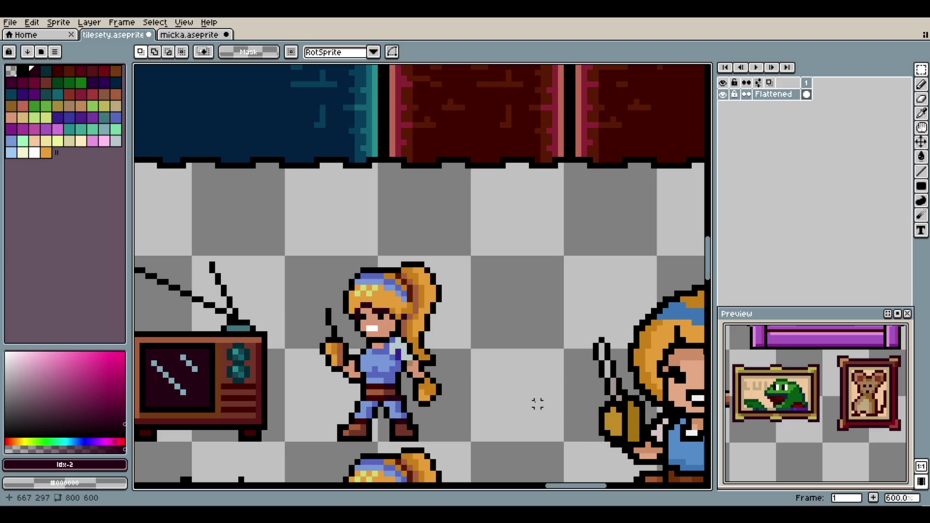
scroll(482, 343, down, 5)
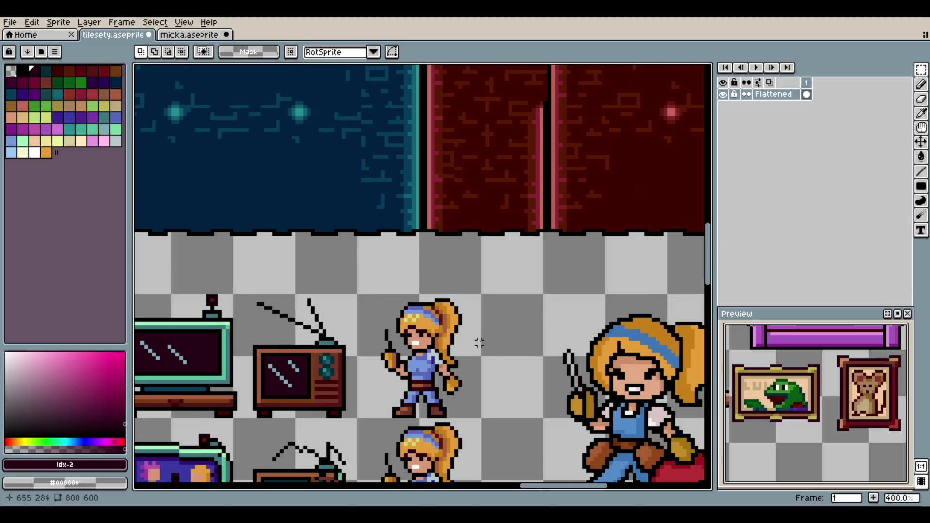
scroll(480, 346, up, 1)
scroll(515, 358, down, 3)
scroll(515, 359, right, 4)
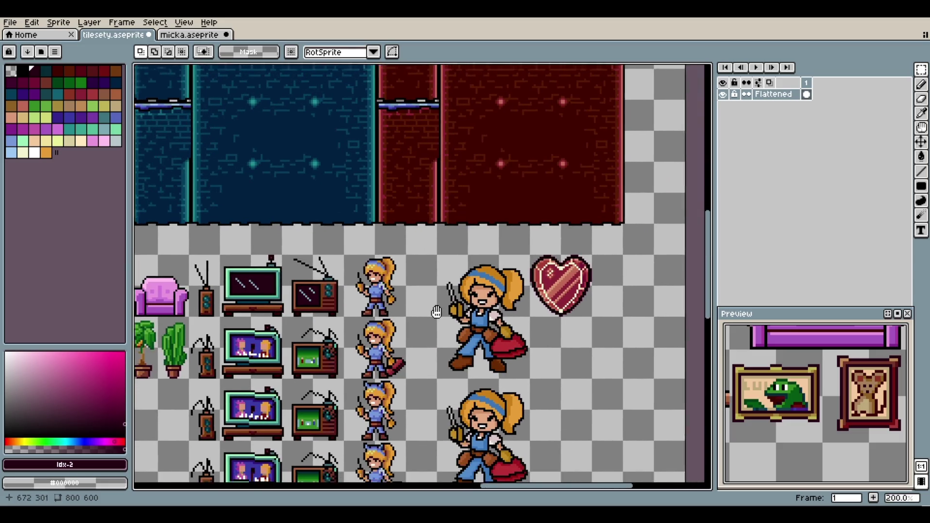
scroll(546, 372, down, 3)
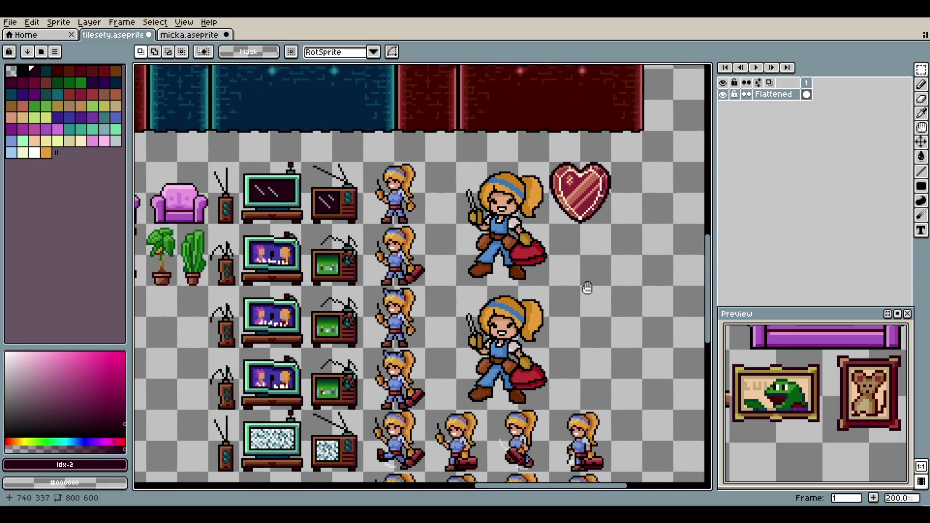
scroll(584, 290, down, 1)
scroll(377, 357, up, 1)
scroll(415, 277, down, 4)
scroll(249, 269, right, 8)
scroll(368, 291, down, 2)
scroll(369, 291, right, 3)
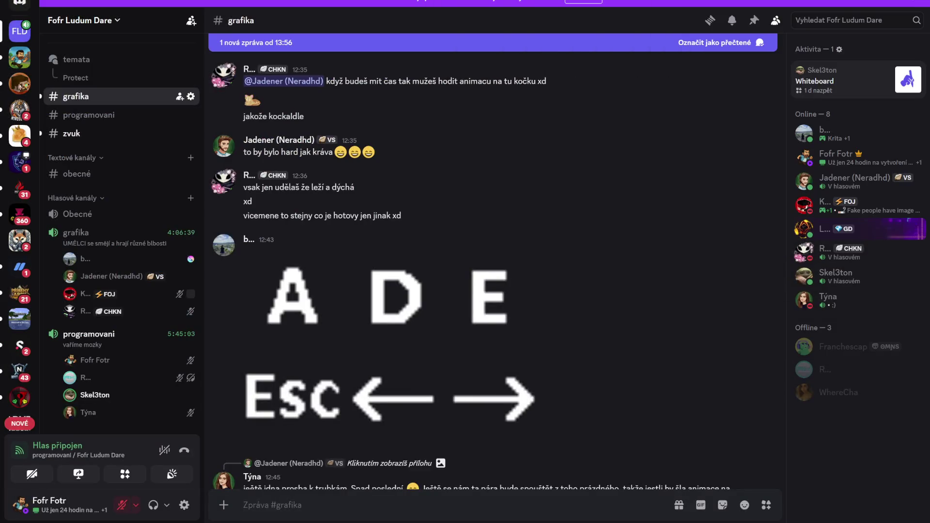
Scroll the Discord chat and unmute, then re-mute the microphone.
scroll(426, 383, down, 3)
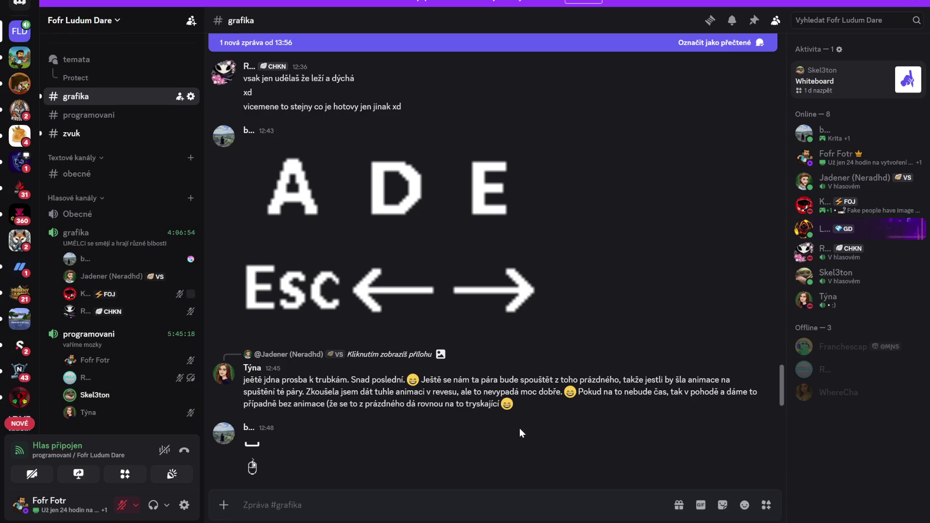
scroll(478, 435, down, 10)
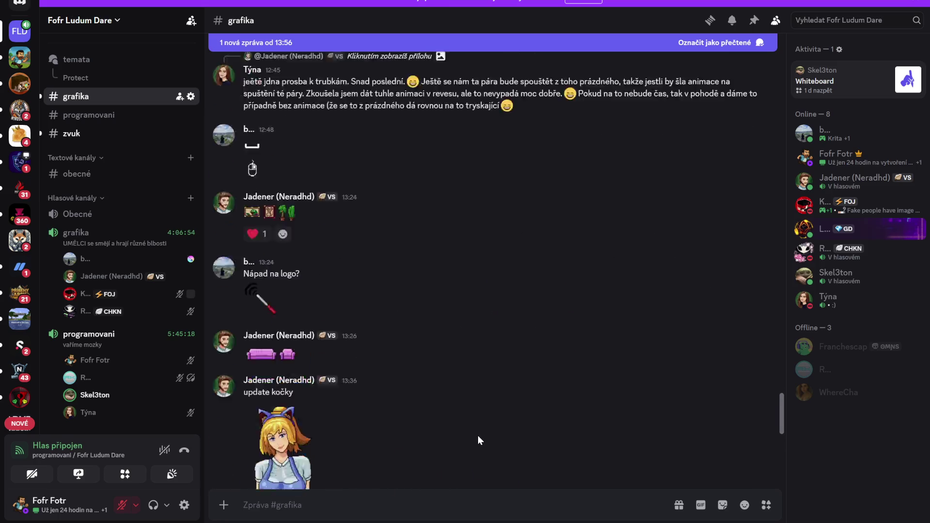
scroll(478, 436, up, 5)
scroll(438, 390, down, 10)
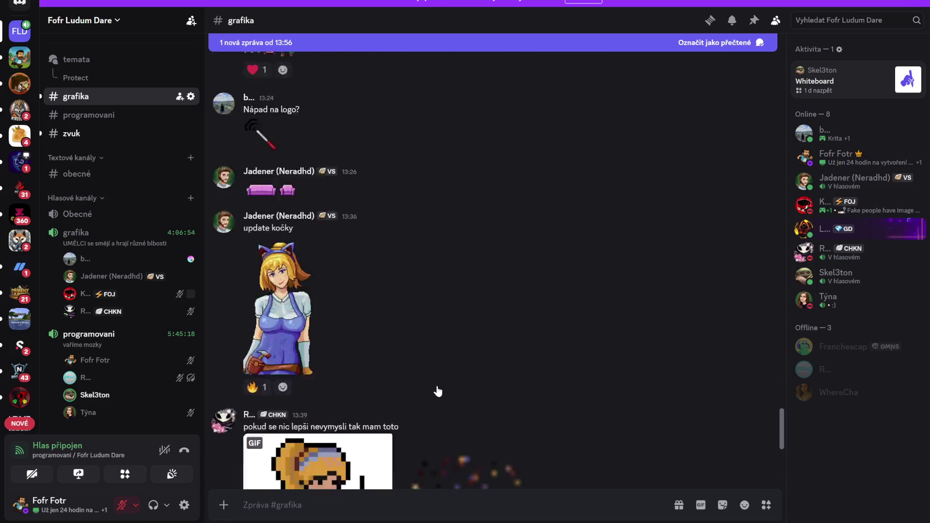
click(121, 507)
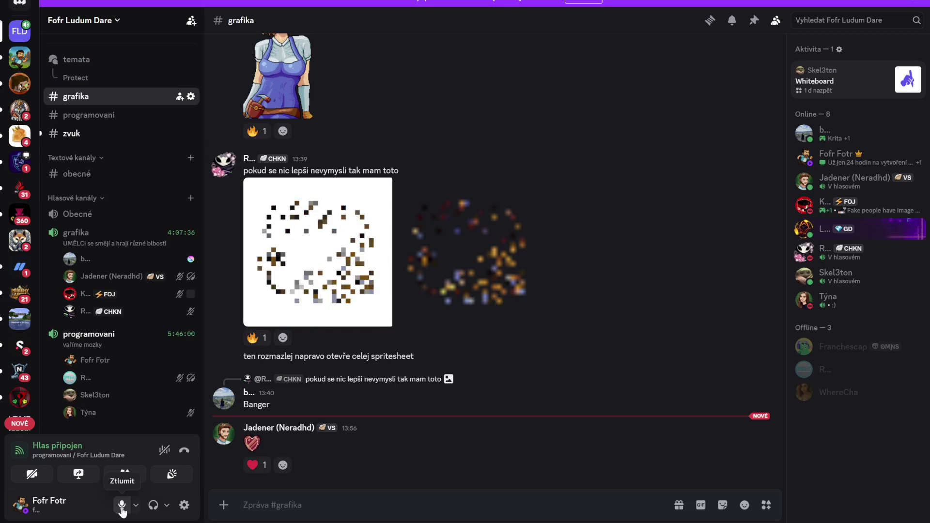
click(121, 509)
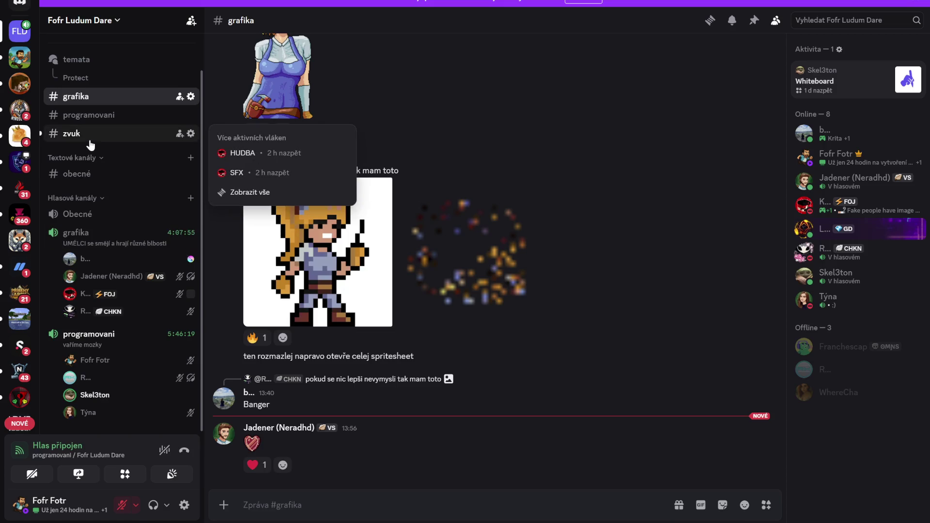
Open the zvuk channel, then switch back to Unity's Project asset folders.
click(60, 136)
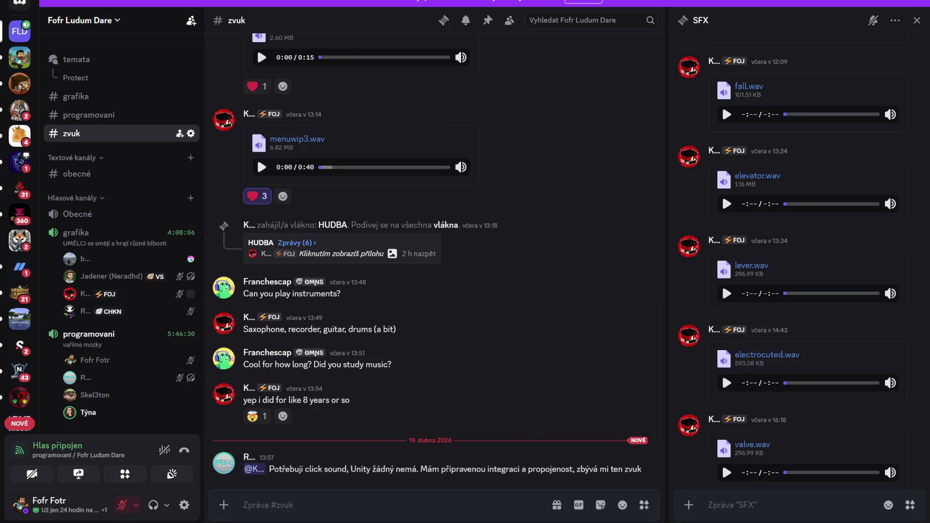
key(alt+Tab)
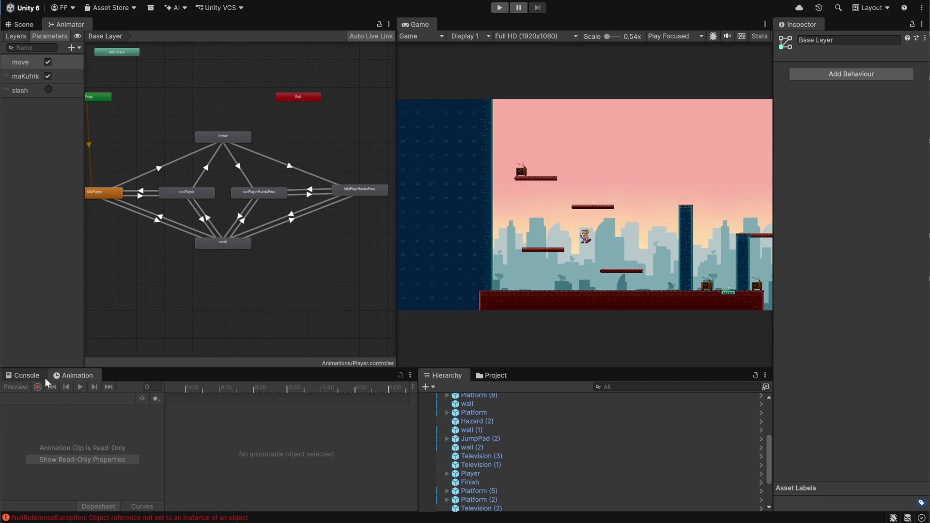
click(497, 375)
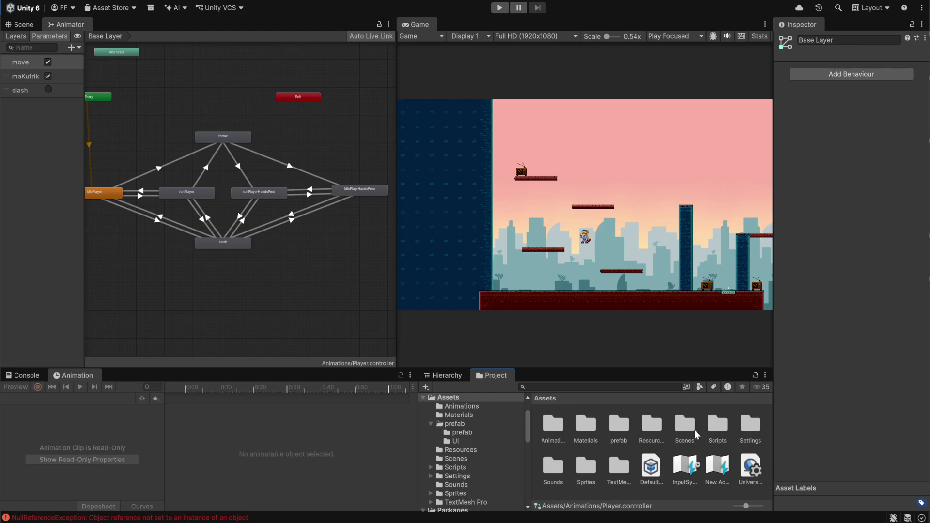
Open the Sprites folder, clear the selection, and select the E sprite to view its import settings.
double_click(586, 467)
scroll(625, 454, down, 3)
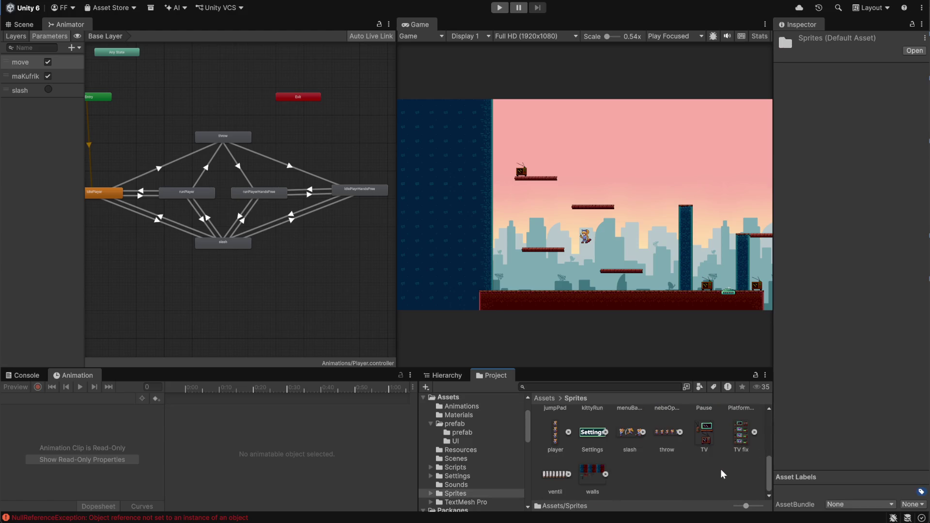
click(694, 478)
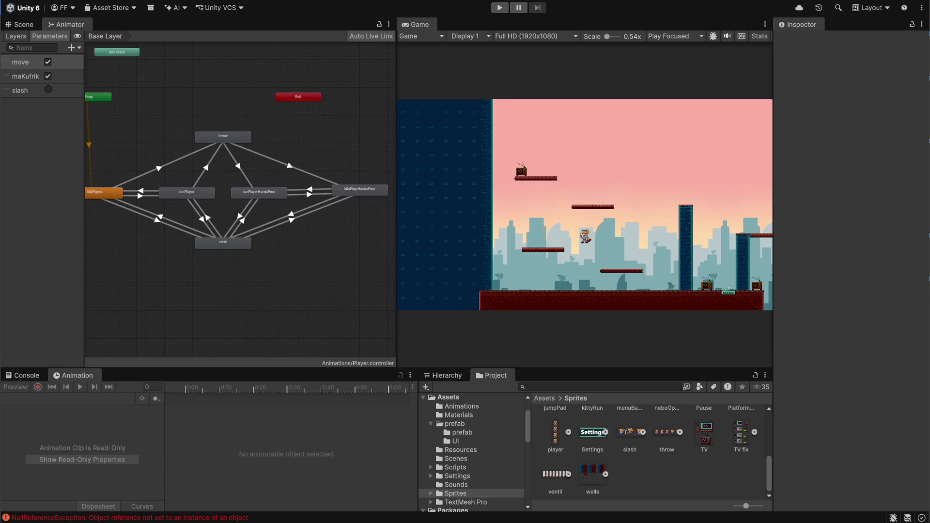
key(super+d)
key(super+d)
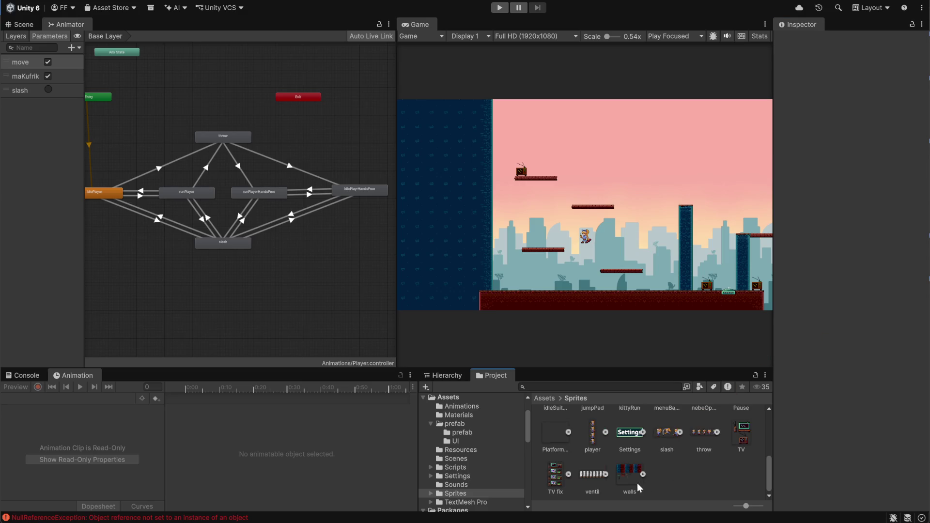
scroll(679, 476, up, 3)
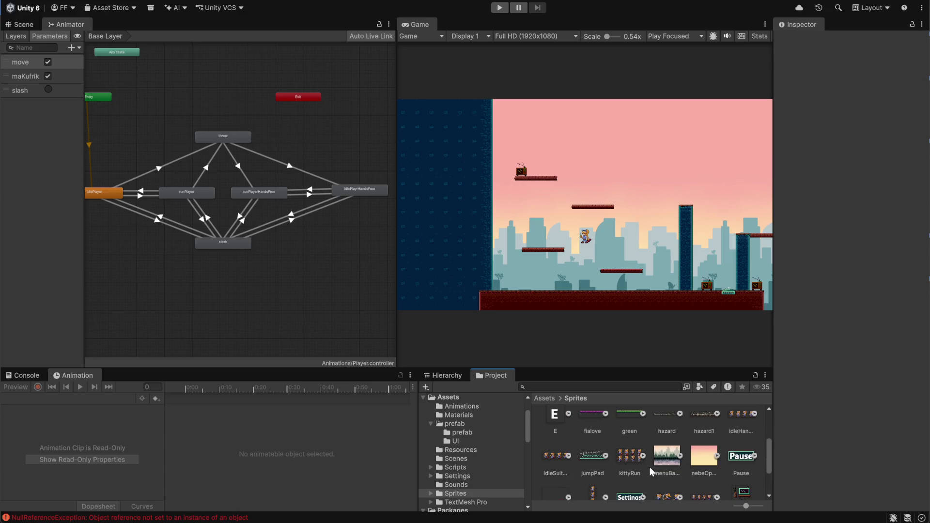
click(558, 422)
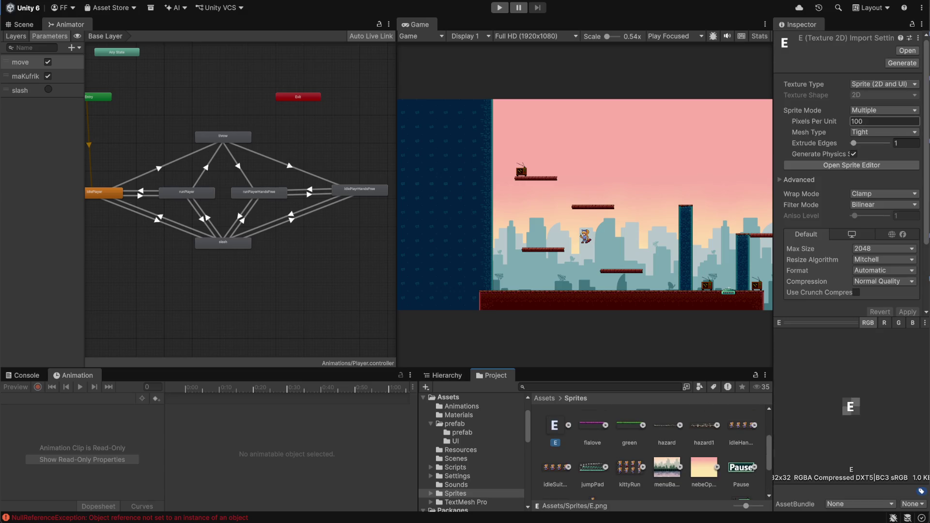
Import the E sprite as Single at 32 pixels per unit, Point filter, no compression, and apply.
click(885, 121)
text(32)
click(885, 110)
click(881, 120)
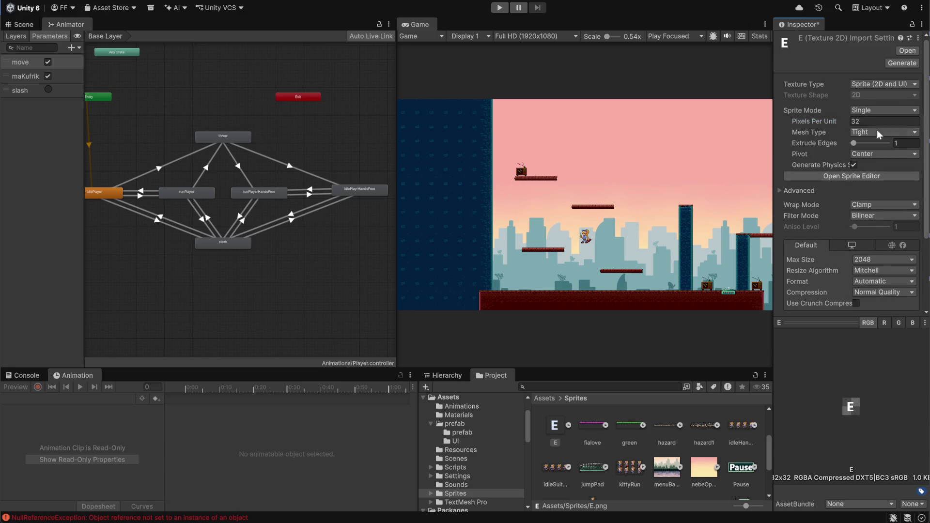
click(881, 216)
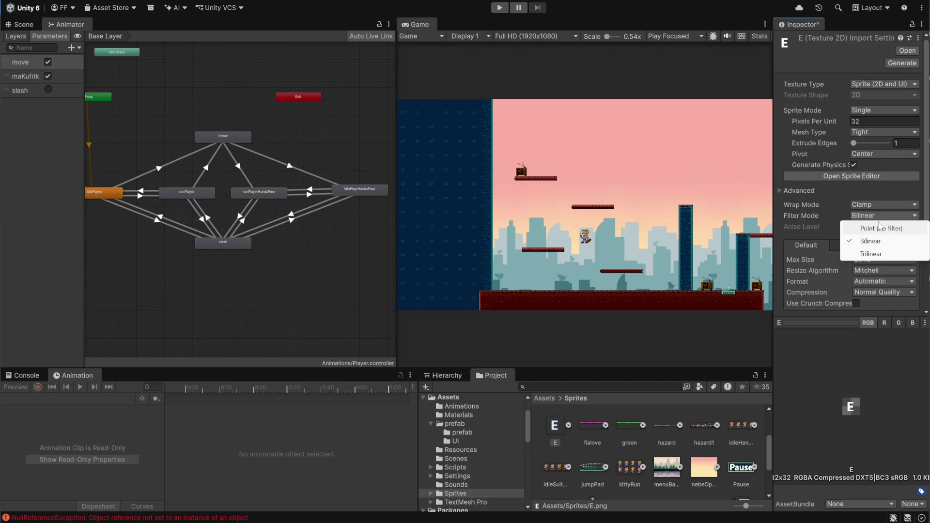
click(887, 231)
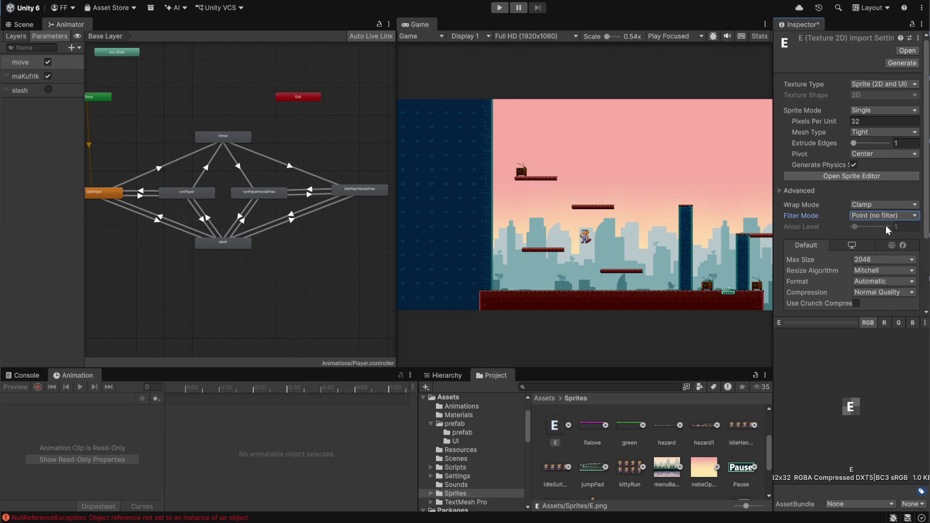
click(890, 294)
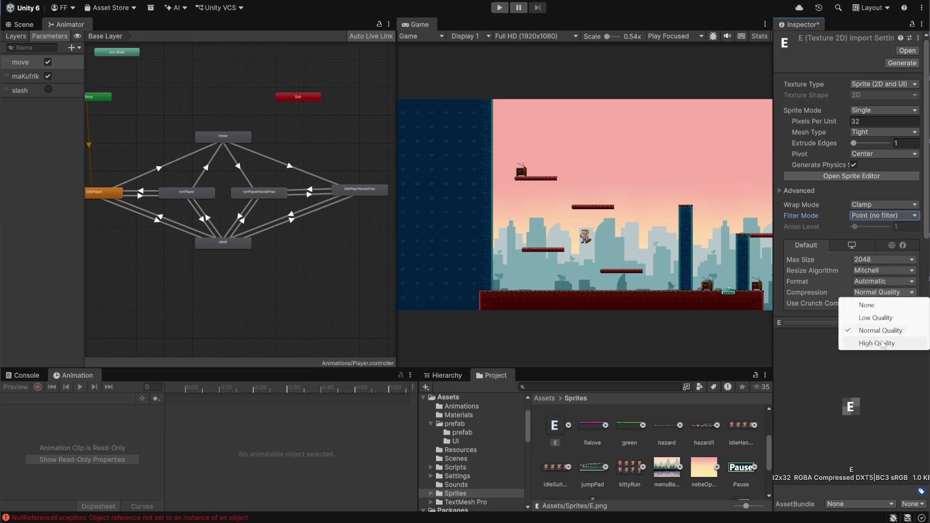
click(873, 304)
click(908, 312)
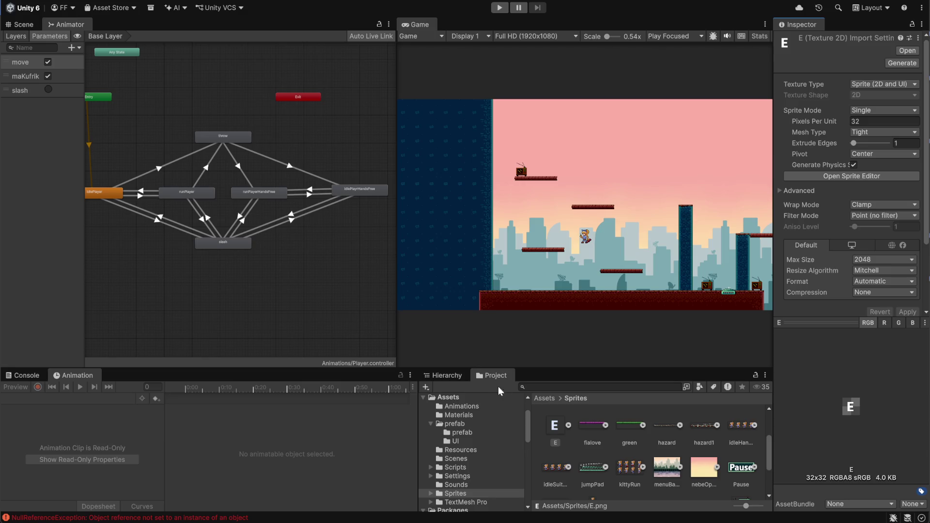
Regroup the Project browser with the Animation panel and unmute the voice-channel microphone.
drag(502, 379, 265, 379)
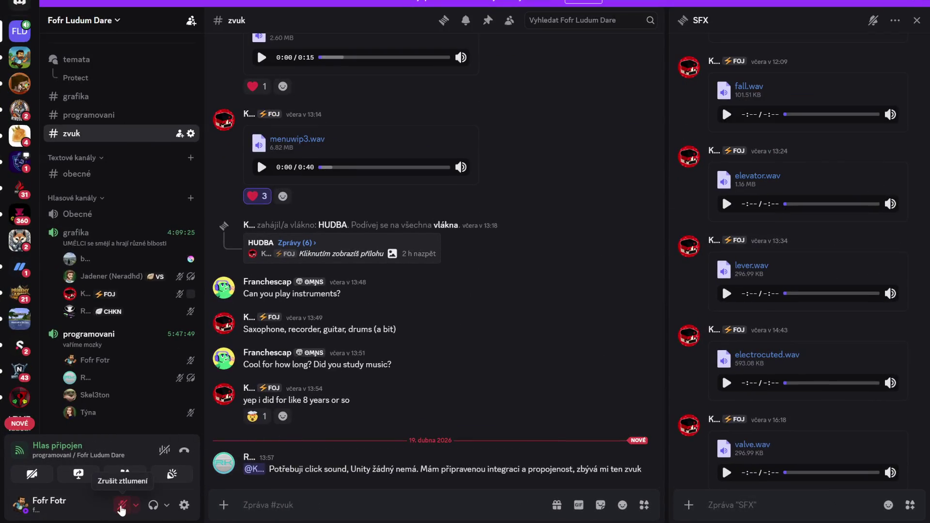
click(121, 507)
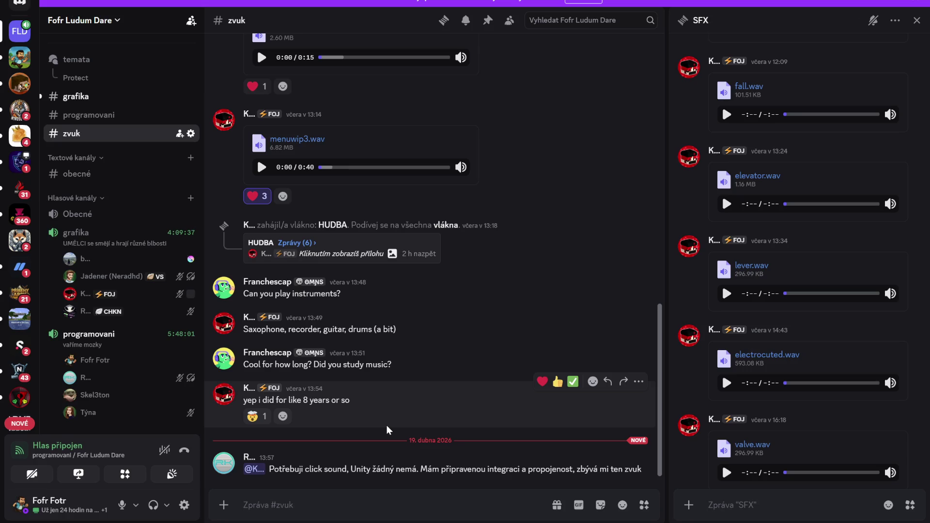
key(alt+Tab)
Commit E.png and its meta with summary 'e' and push to origin.
text(e)
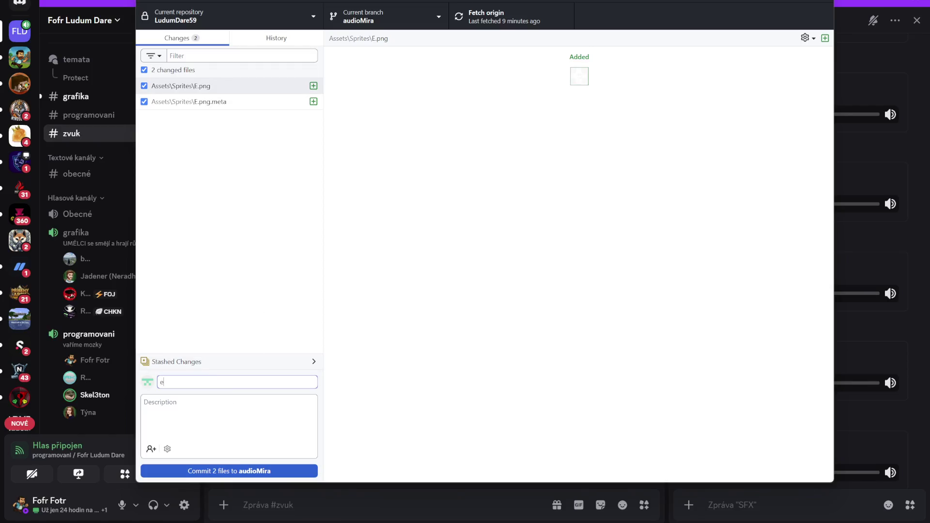
click(229, 472)
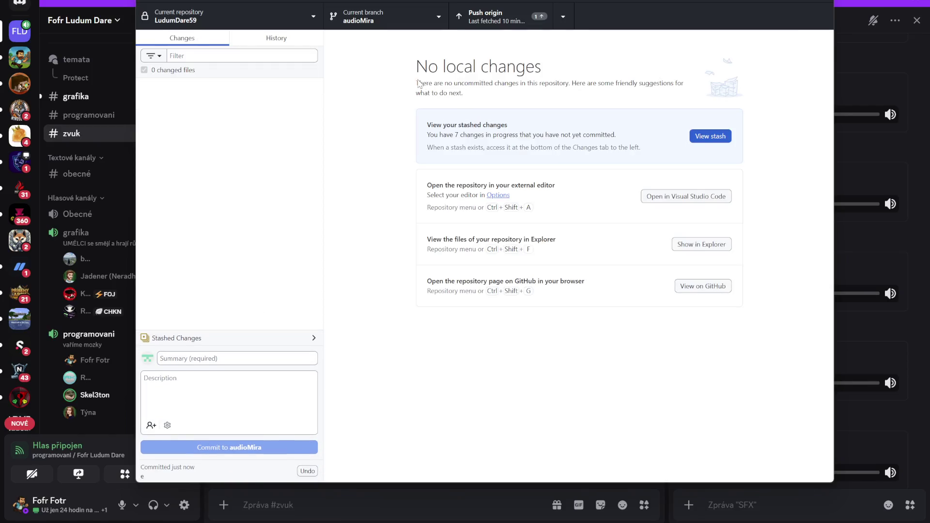
click(490, 17)
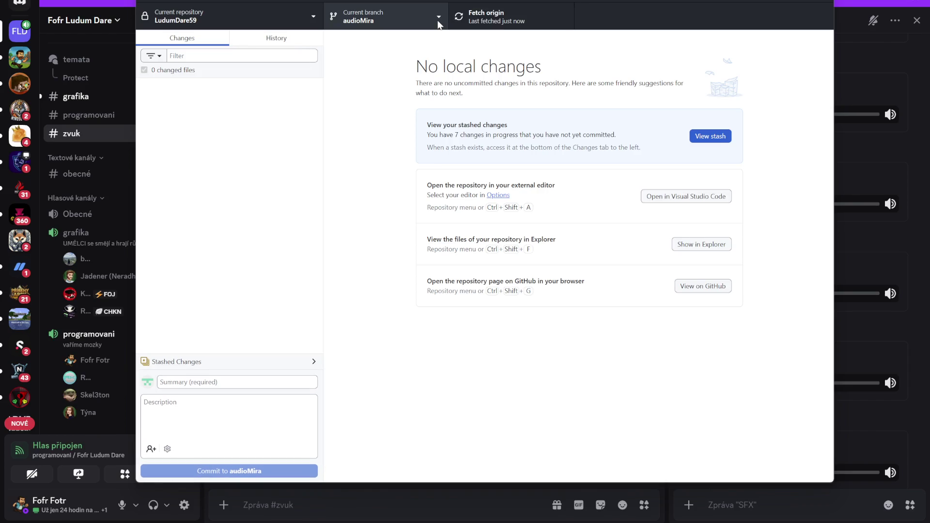
Merge the tyna branch into audioMira with a merge commit, despite 8 conflicted files.
click(439, 18)
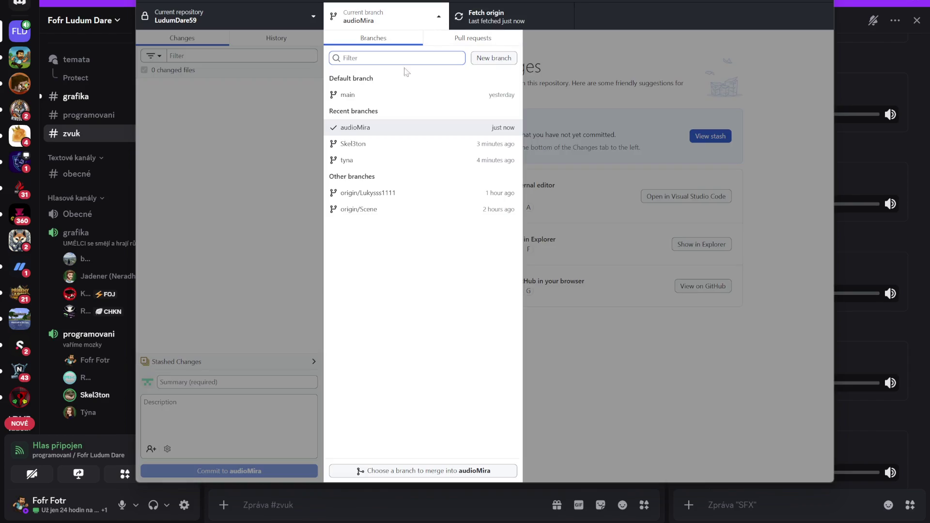
click(422, 471)
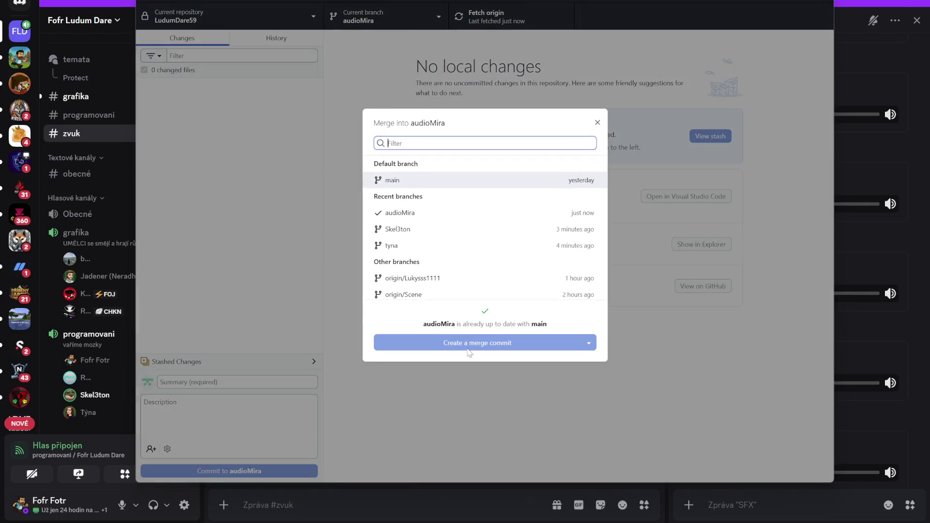
click(432, 248)
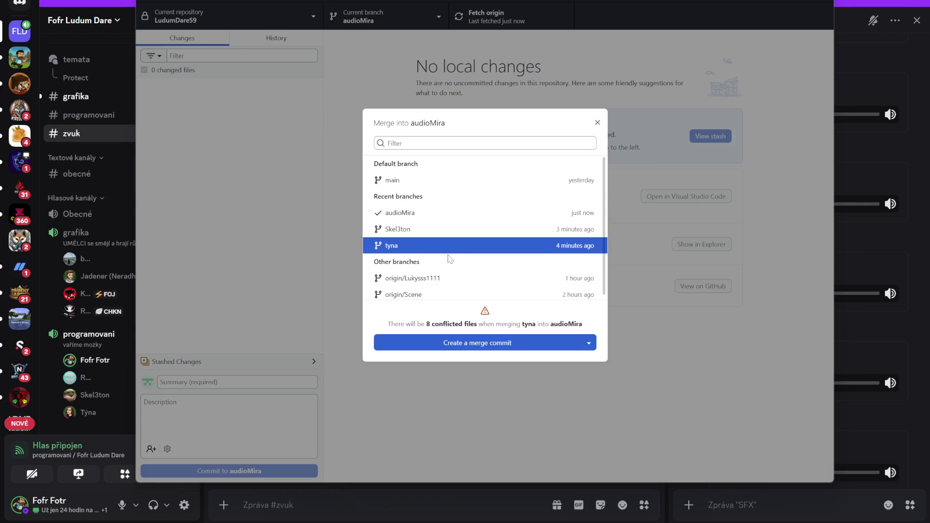
click(424, 233)
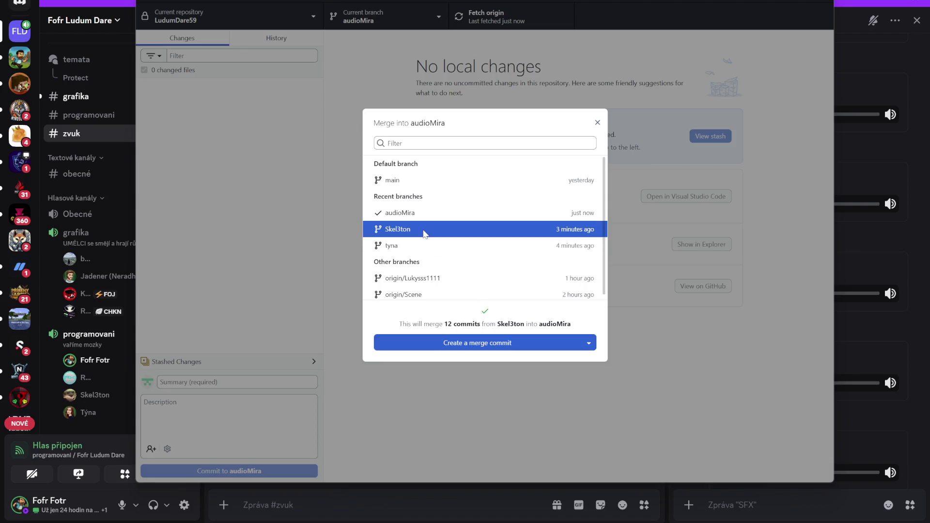
click(463, 248)
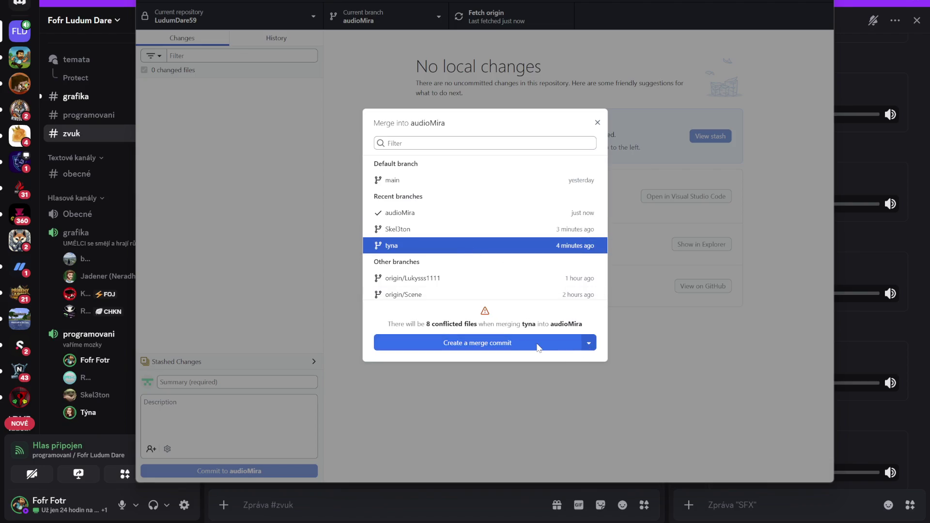
scroll(467, 270, down, 1)
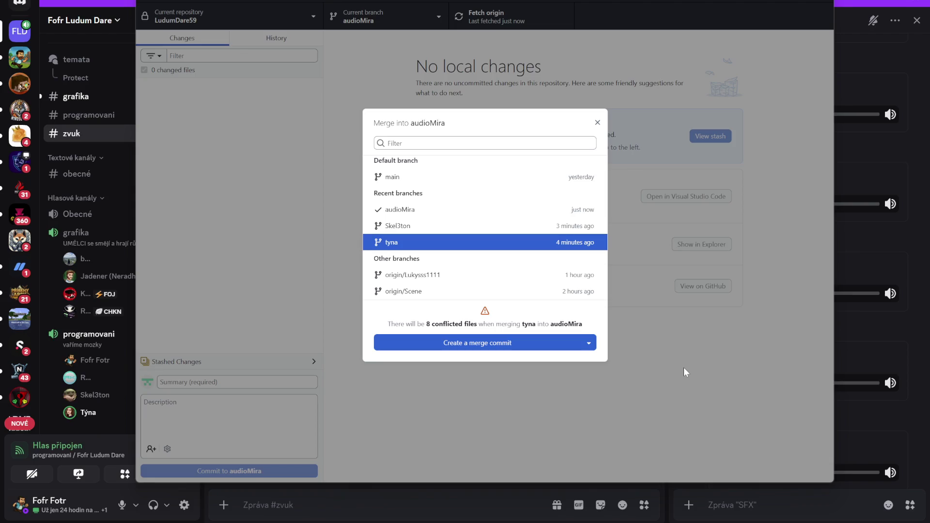
click(543, 347)
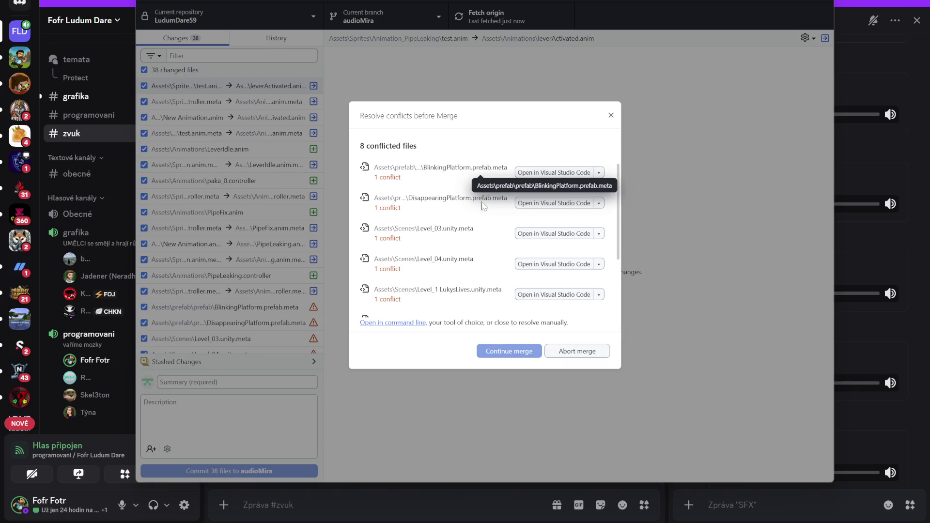
Resolve the LukysLives scene meta, Animation_Lever.meta, Animation_PipeLeaking.meta and EditorBuildSettings.asset conflicts.
scroll(477, 251, down, 2)
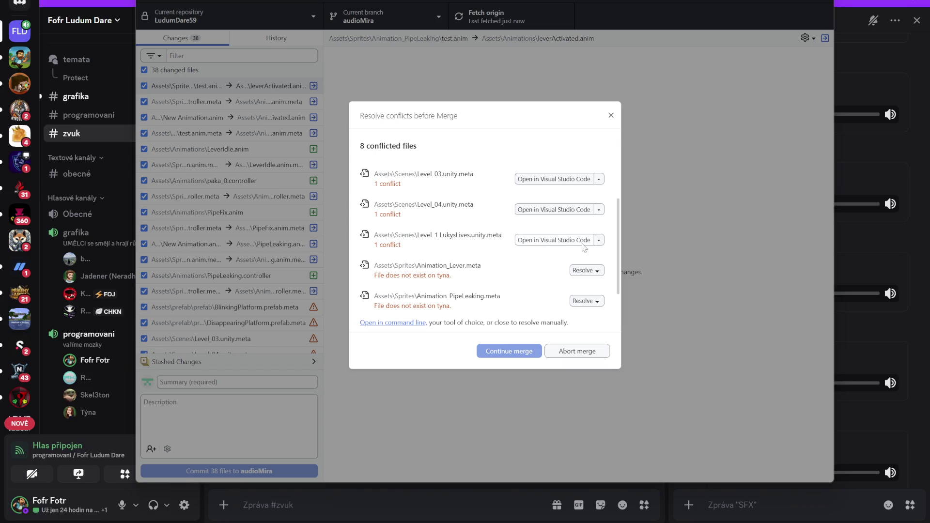
click(599, 241)
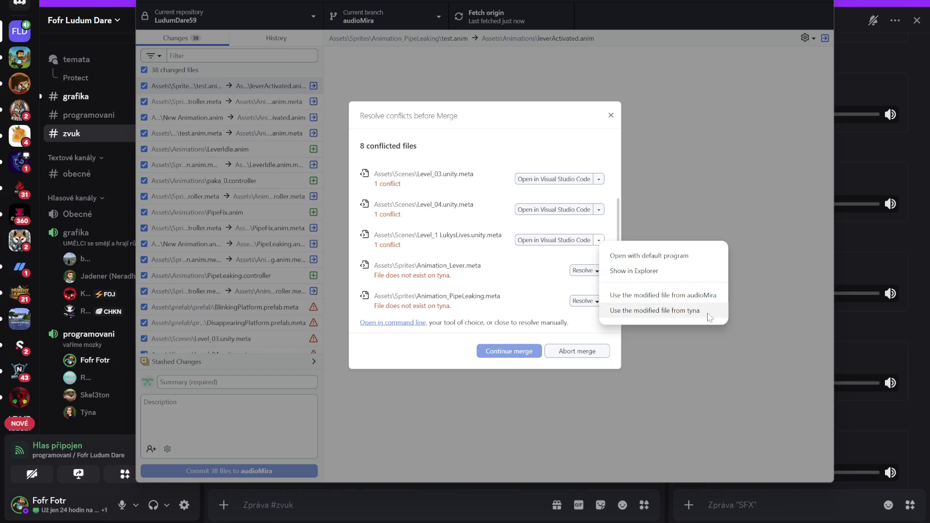
click(678, 295)
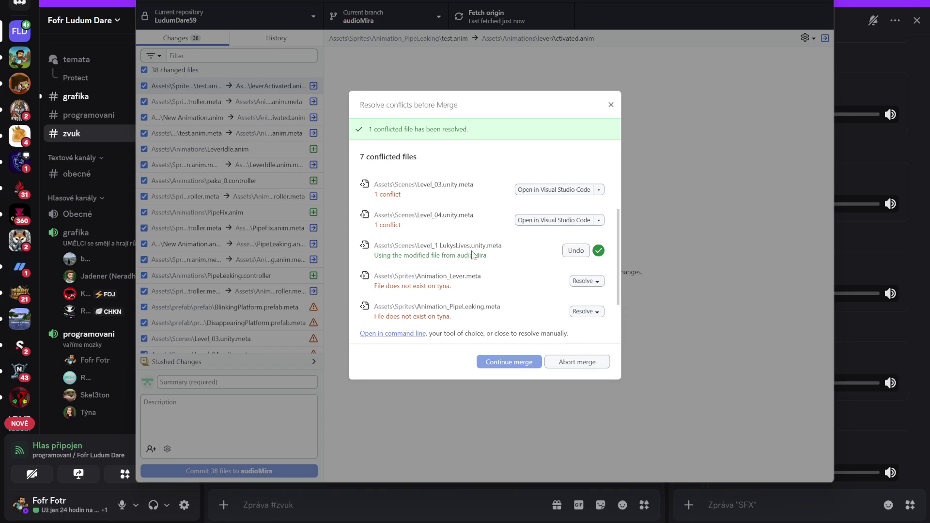
scroll(529, 259, down, 3)
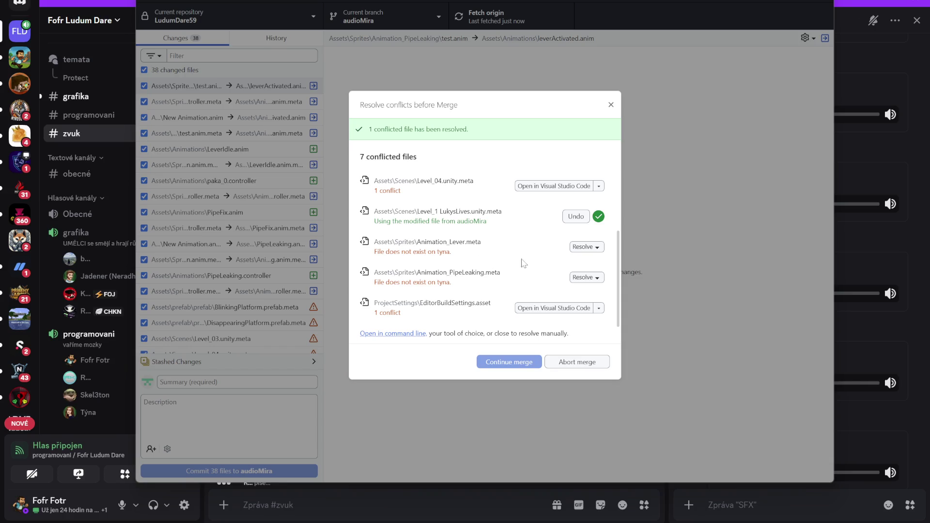
click(599, 248)
click(643, 284)
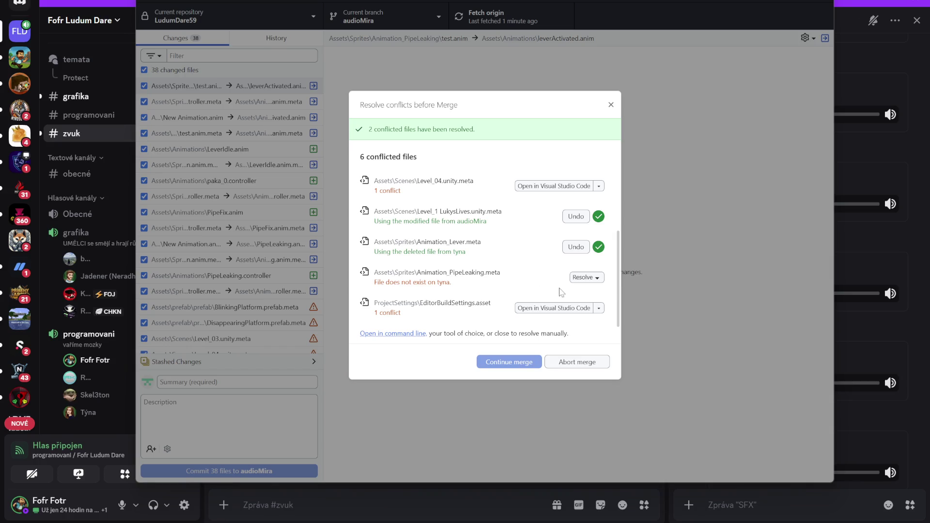
click(595, 280)
click(642, 313)
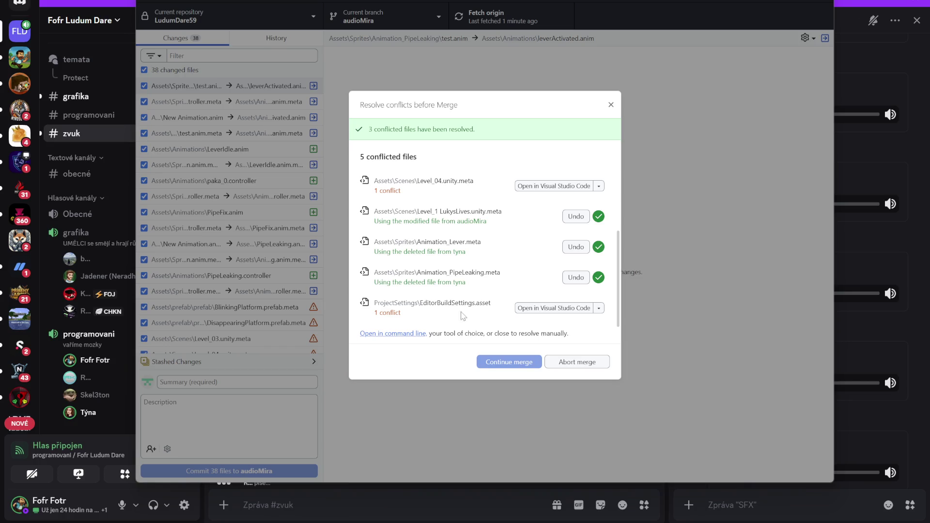
click(603, 310)
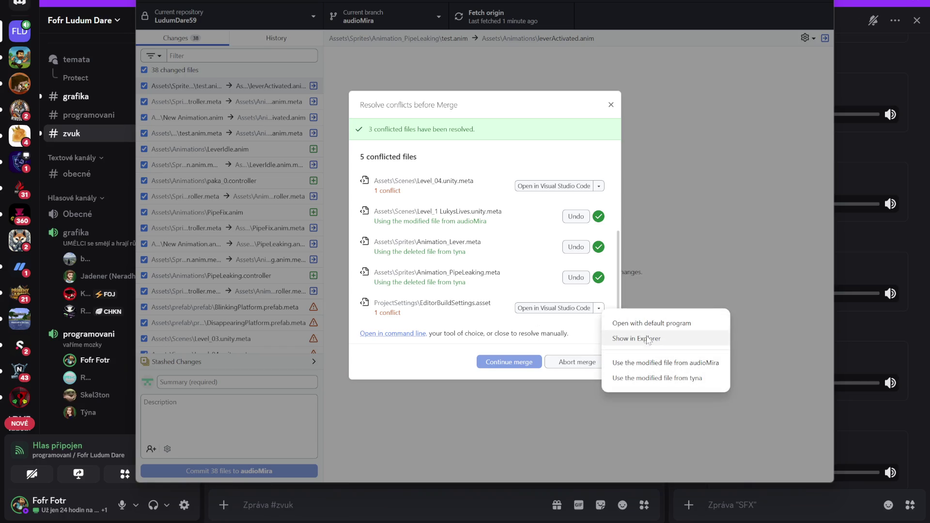
click(645, 379)
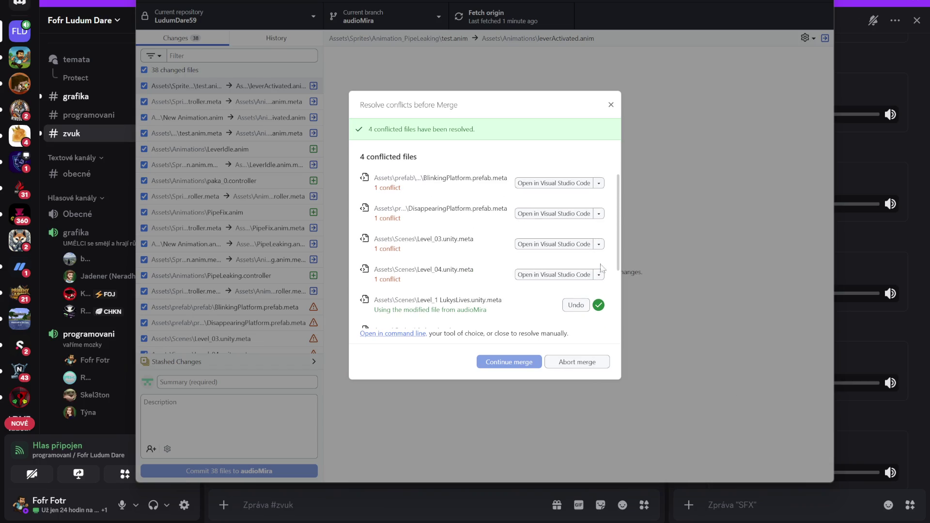
Resolve the BlinkingPlatform prefab, Level_03 and Level_04 meta conflicts with audioMira's files and continue the merge.
click(599, 183)
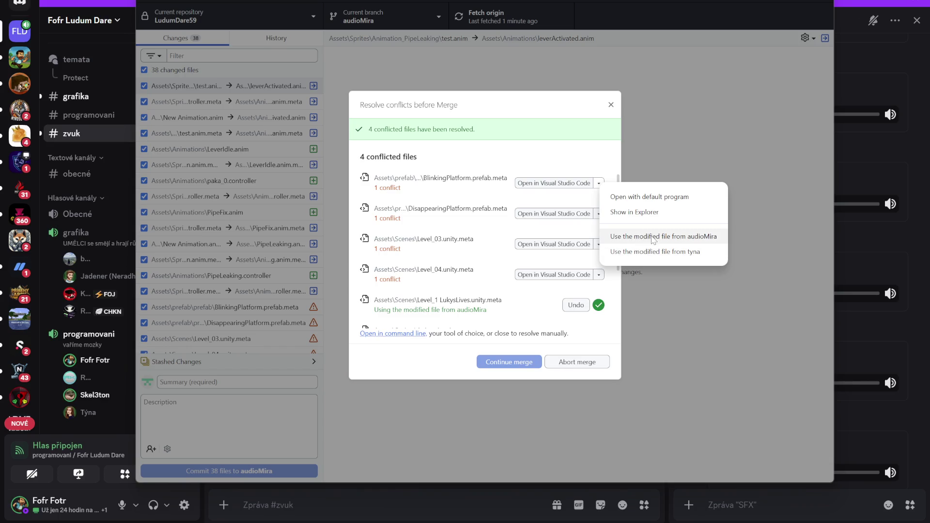
click(654, 237)
click(600, 214)
click(654, 266)
click(599, 244)
click(650, 298)
click(599, 276)
click(649, 328)
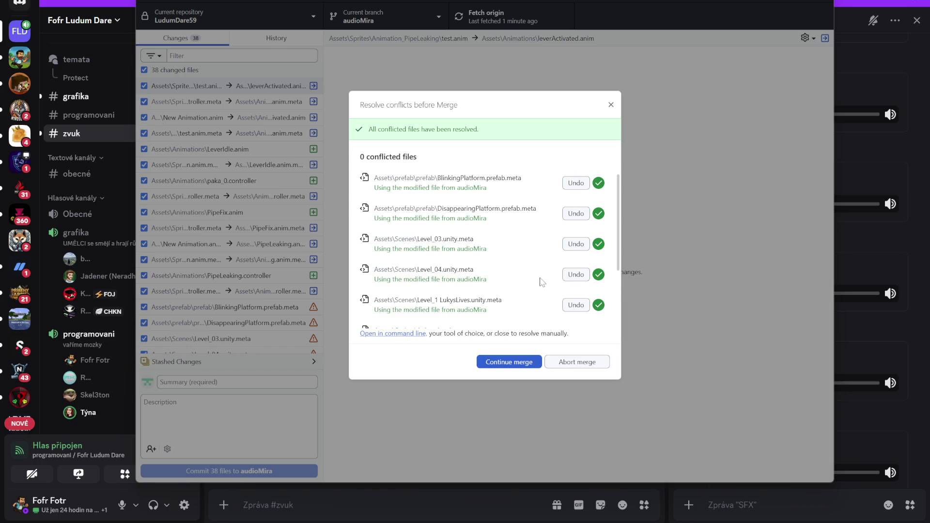
scroll(499, 299, down, 3)
scroll(496, 311, down, 1)
click(510, 363)
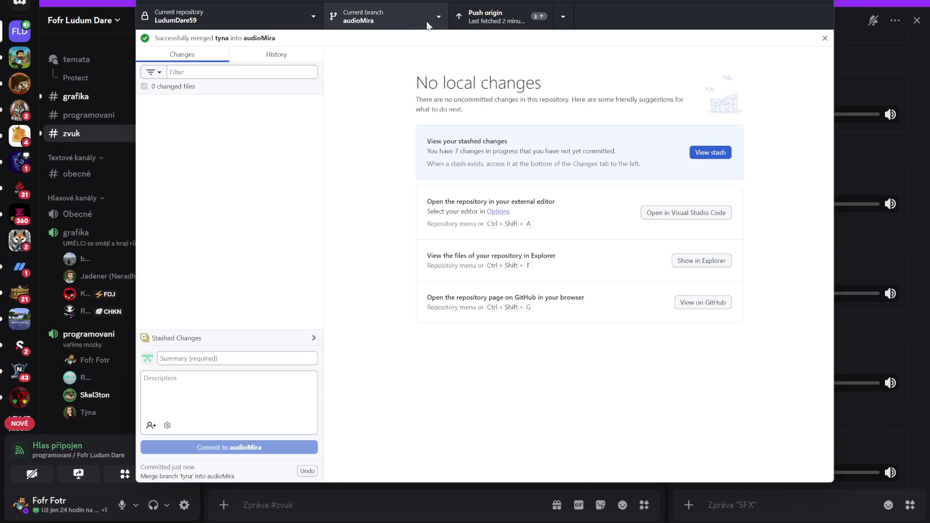
Push, merge Skel3ton's 11 commits into audioMira, push the 12 new commits, then minimize.
click(463, 19)
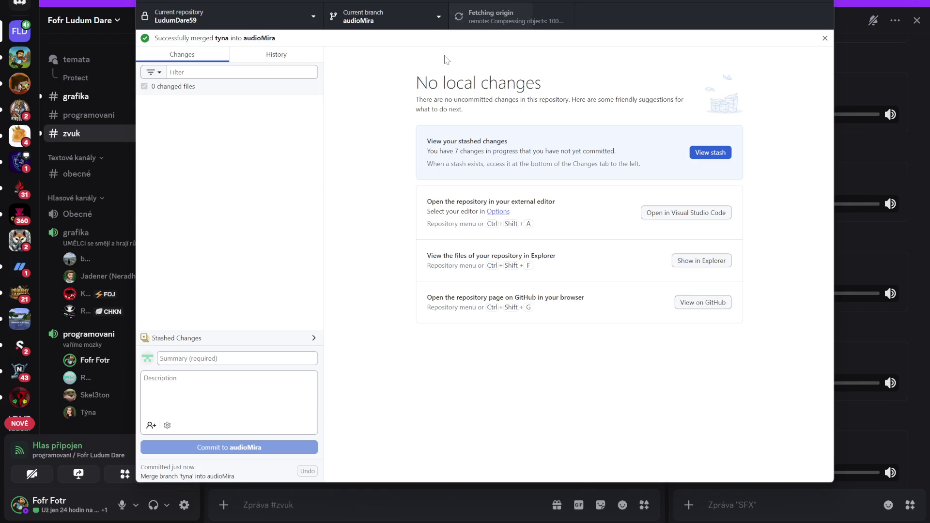
click(441, 23)
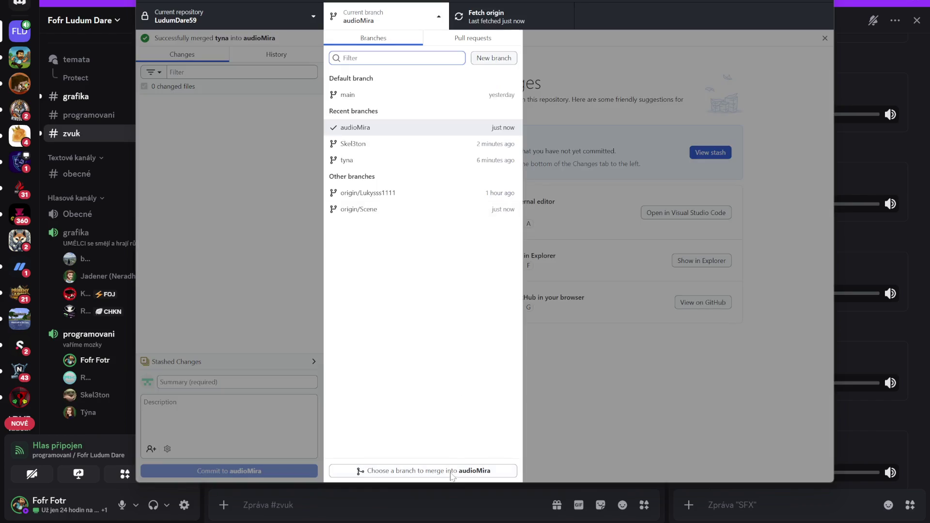
click(452, 472)
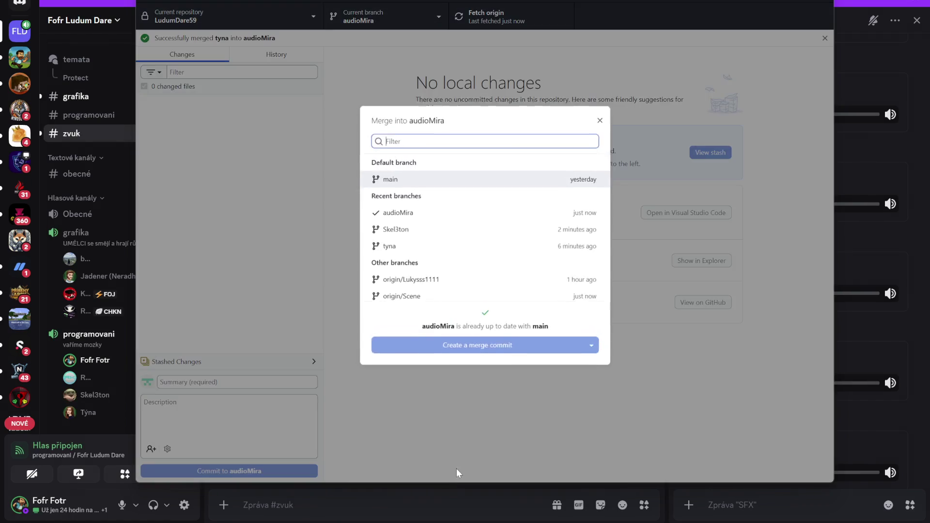
click(418, 231)
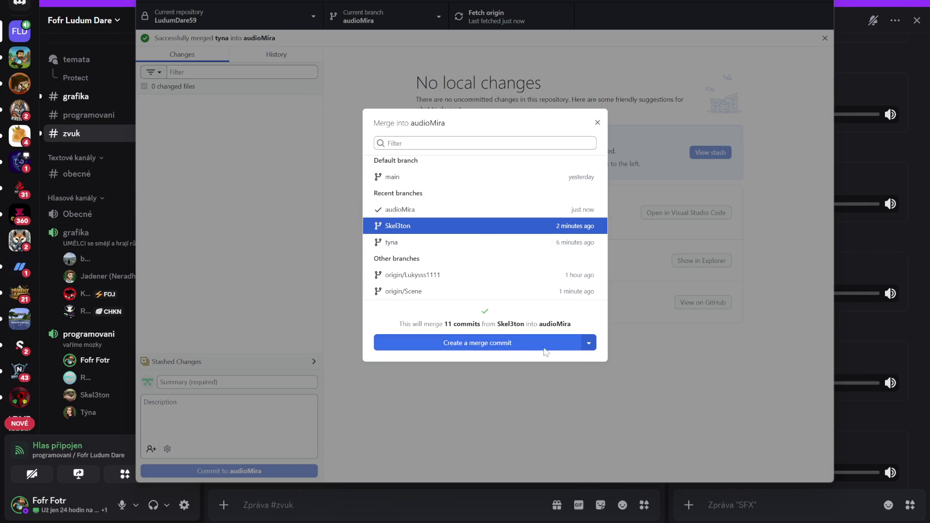
click(516, 349)
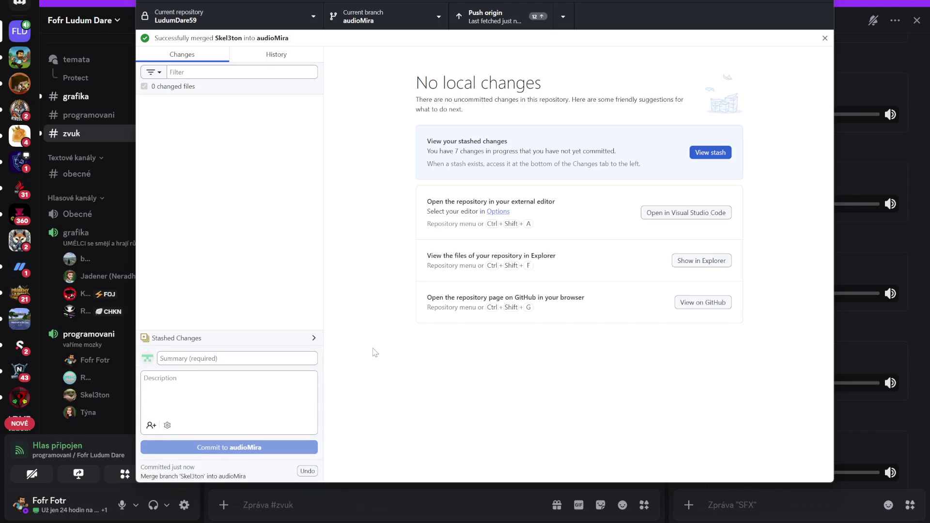
click(487, 17)
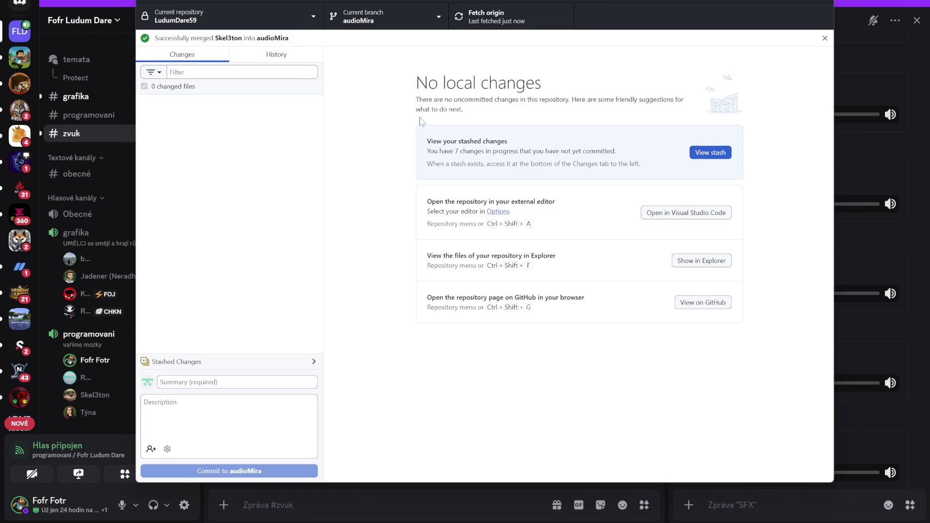
click(776, 2)
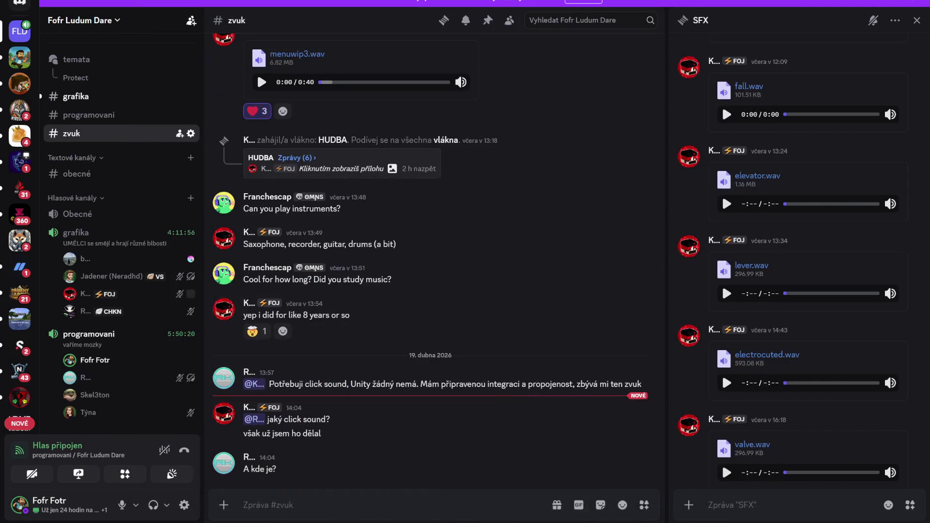
Switch from Discord to the Unity editor and let it reimport the merged project.
key(alt+Tab)
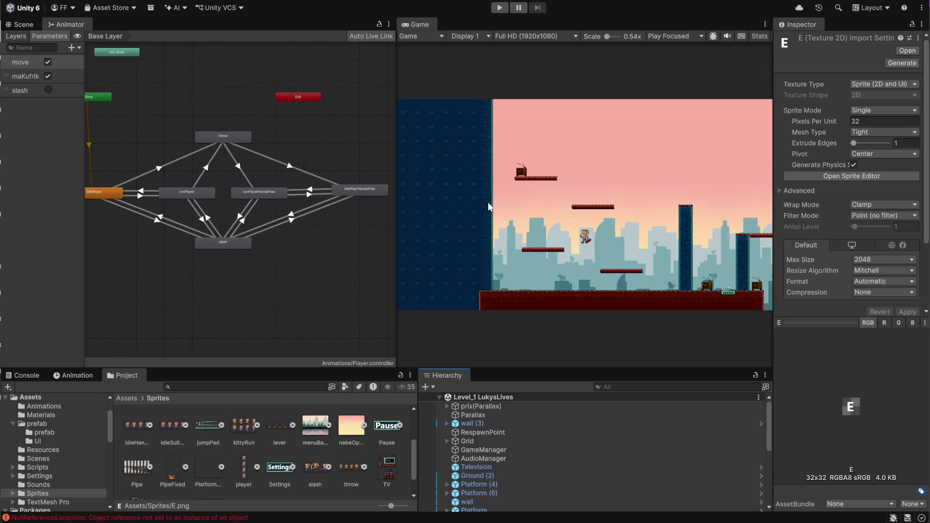
Clear the Console errors and start Play mode, then switch over to Discord.
click(32, 377)
click(10, 387)
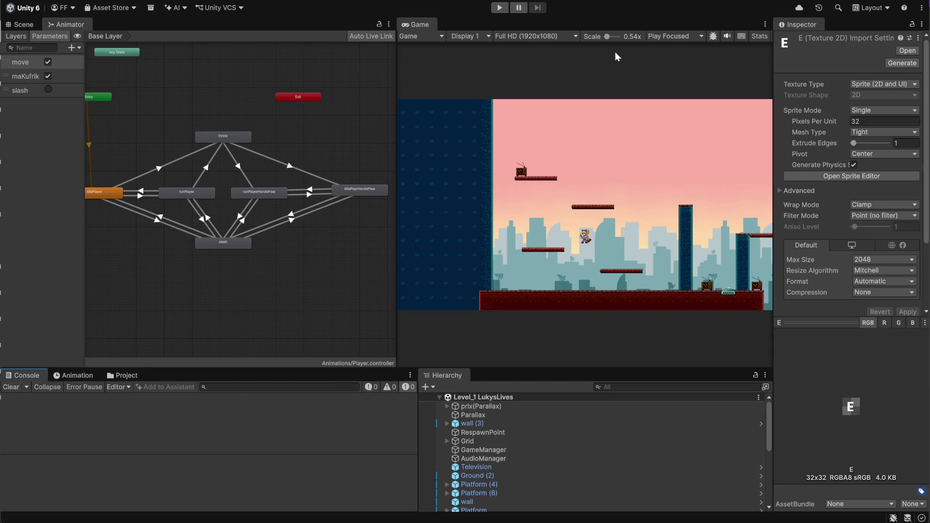
click(496, 13)
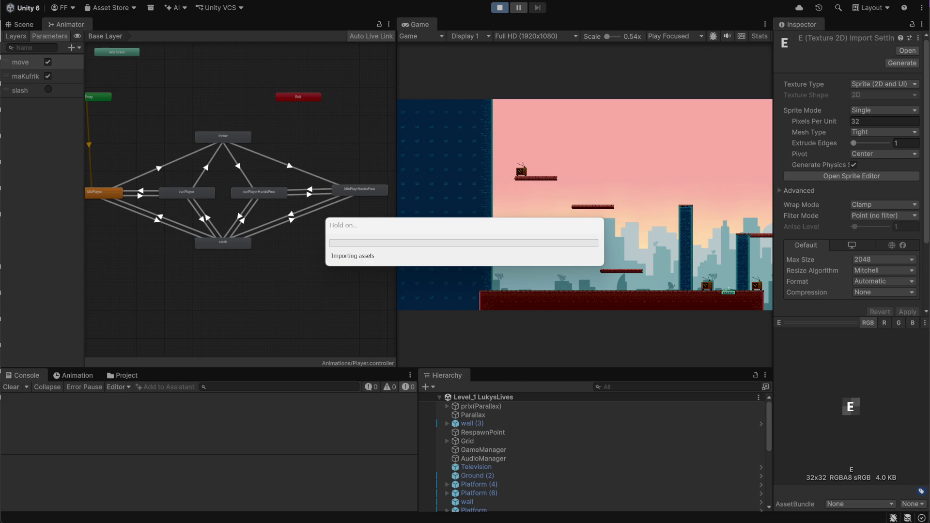
mouse_move(562, 522)
key(alt+Tab)
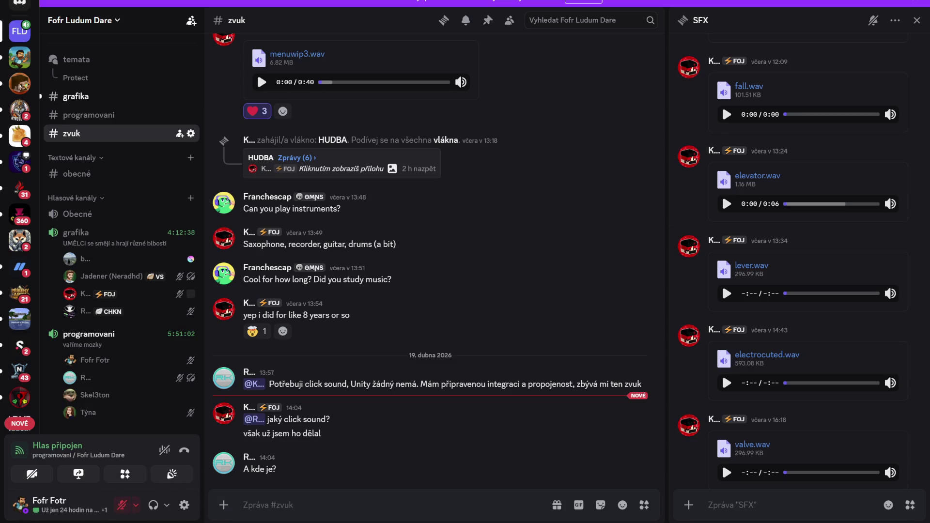
Switch from Discord back to the Unity editor running in Play mode.
key(alt+Tab)
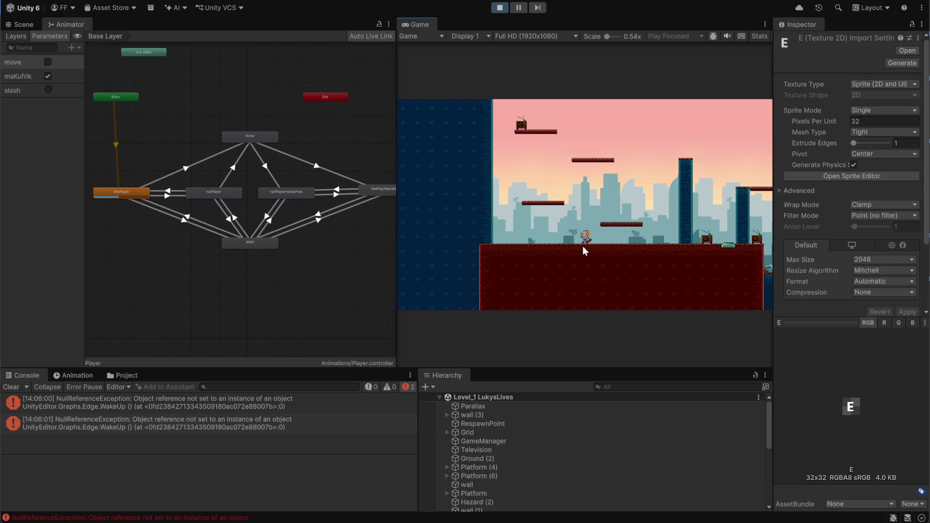
Run and jump the character left, right and up onto higher platforms, then stop Play mode.
key(space)
key(Left)
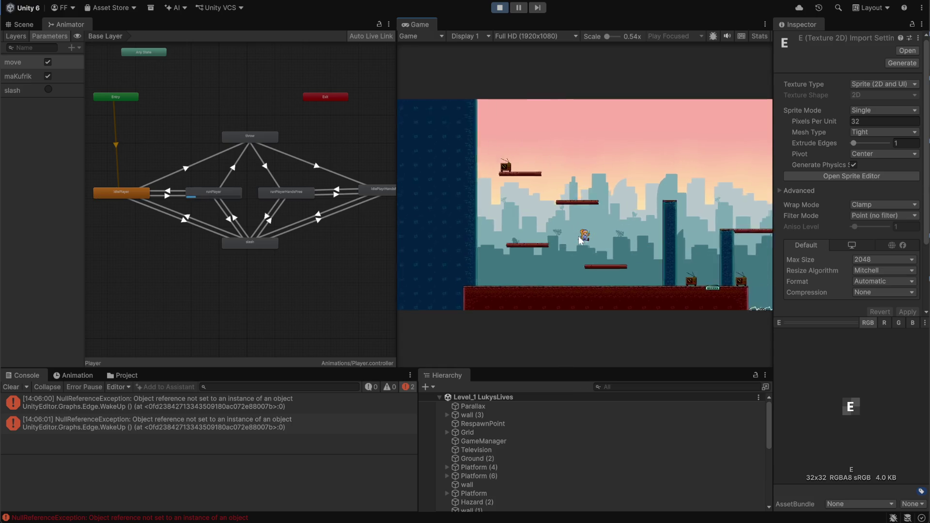
key(space)
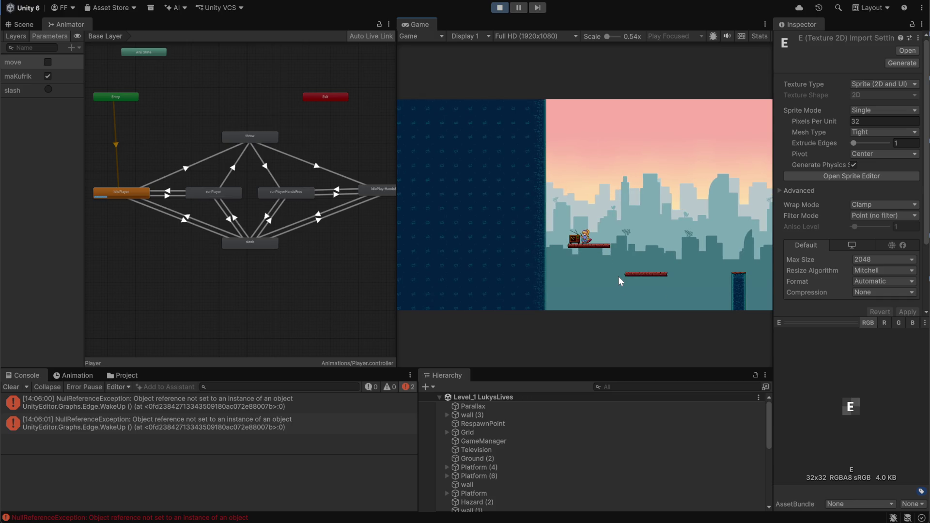
key(Right)
key(space)
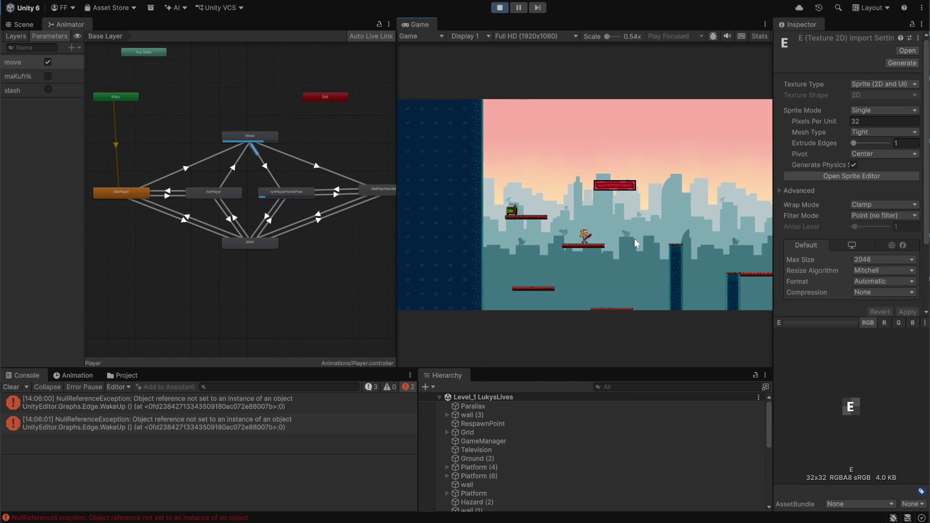
key(space)
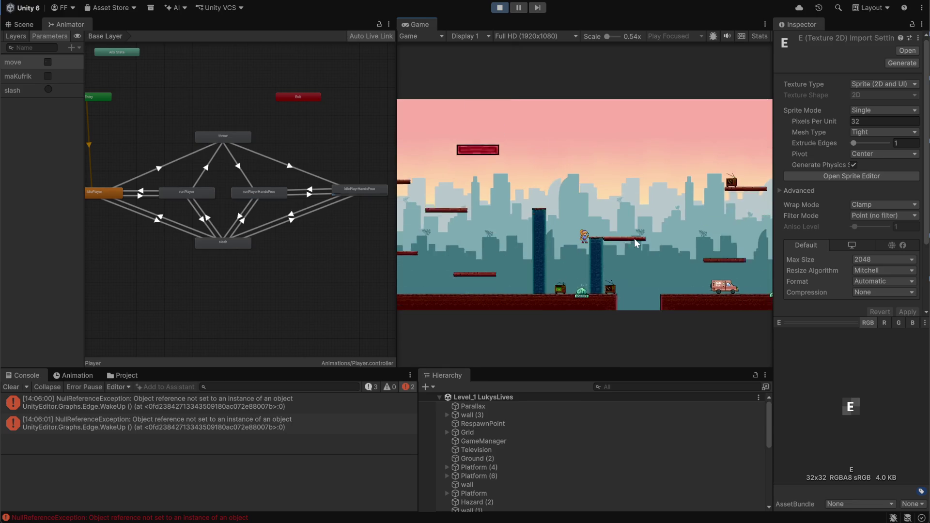
key(d)
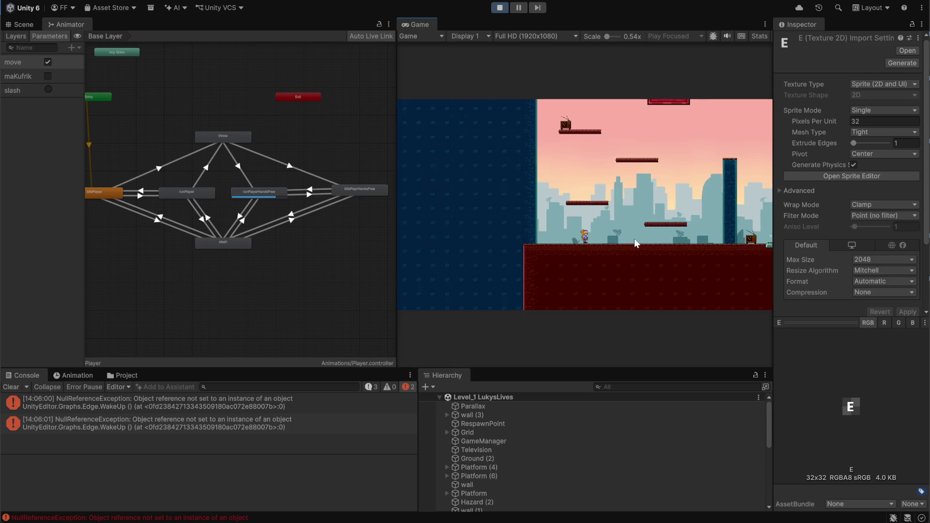
key(space)
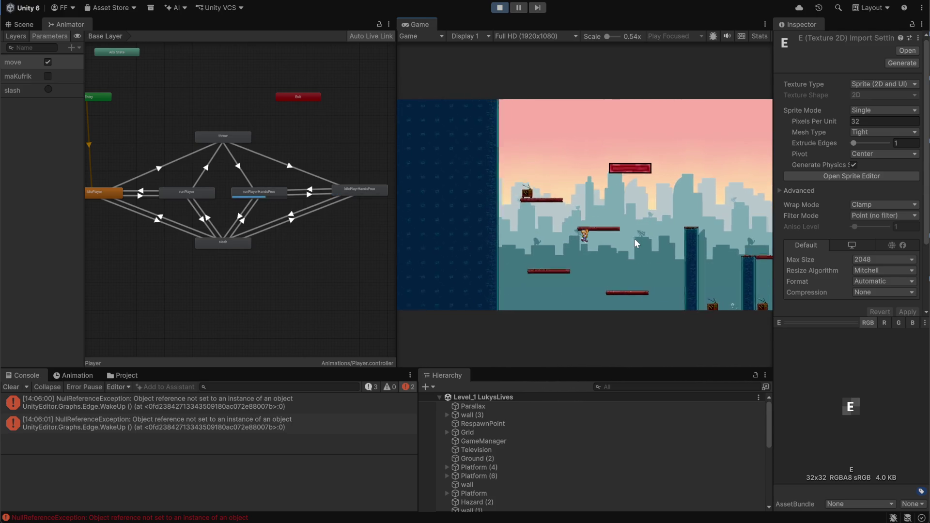
key(a)
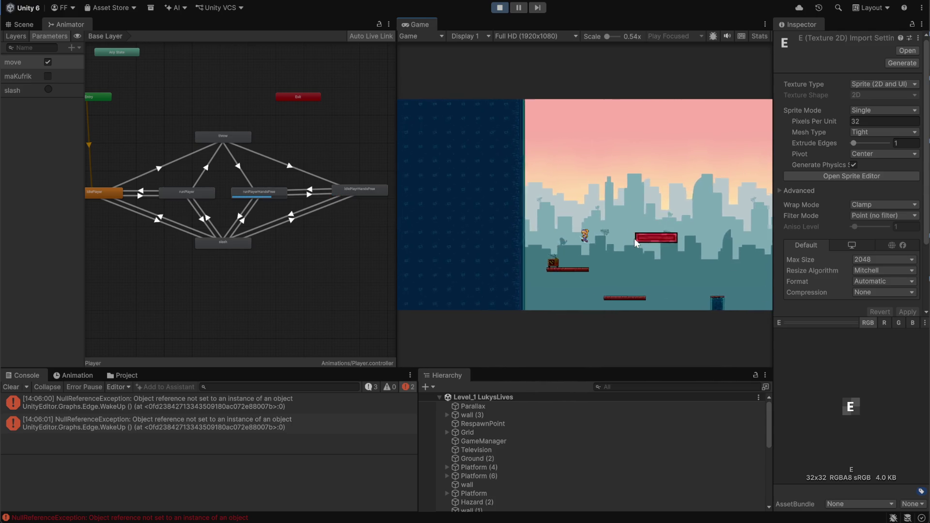
key(d)
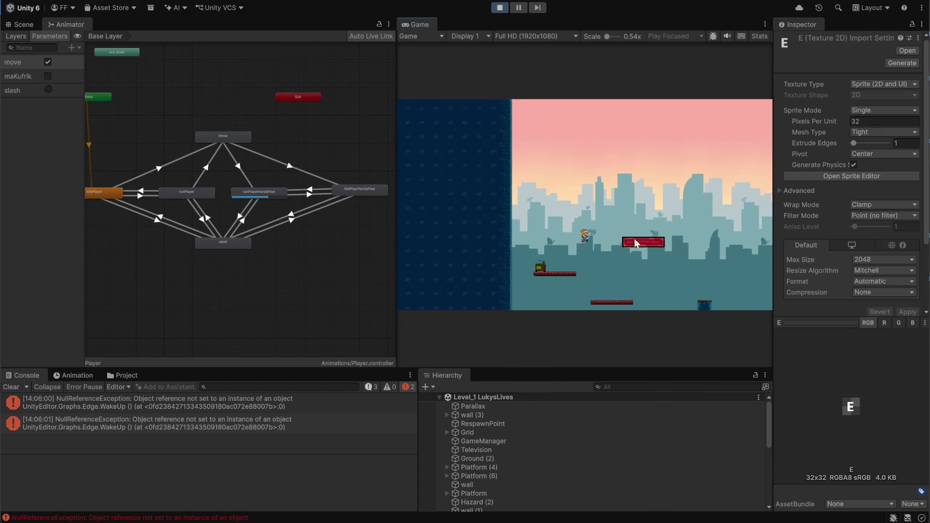
key(d)
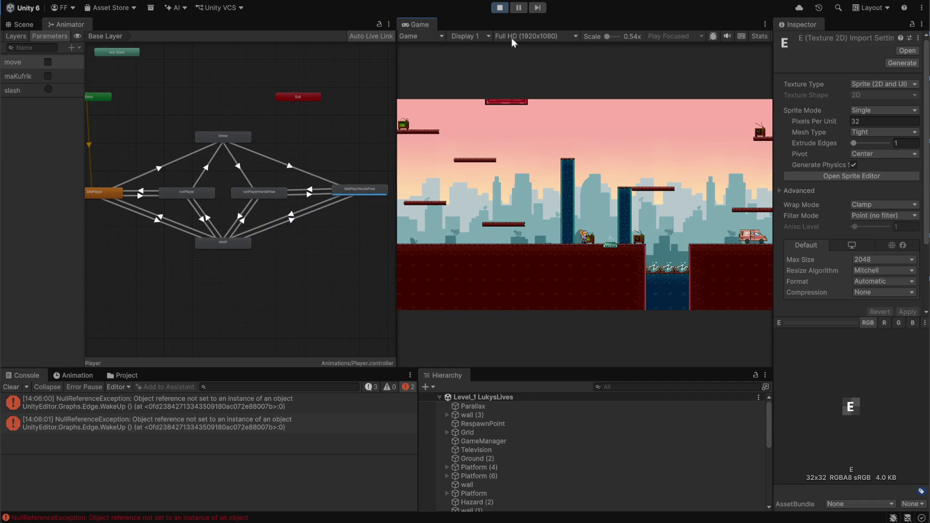
click(498, 9)
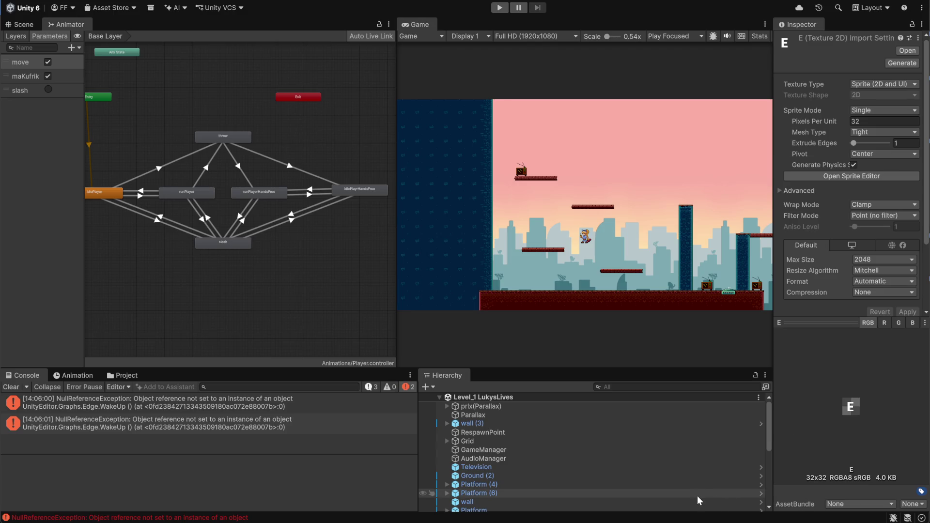
Discard the ShaderGraphSettings change in GitHub Desktop and fetch the latest from origin.
key(alt+Tab)
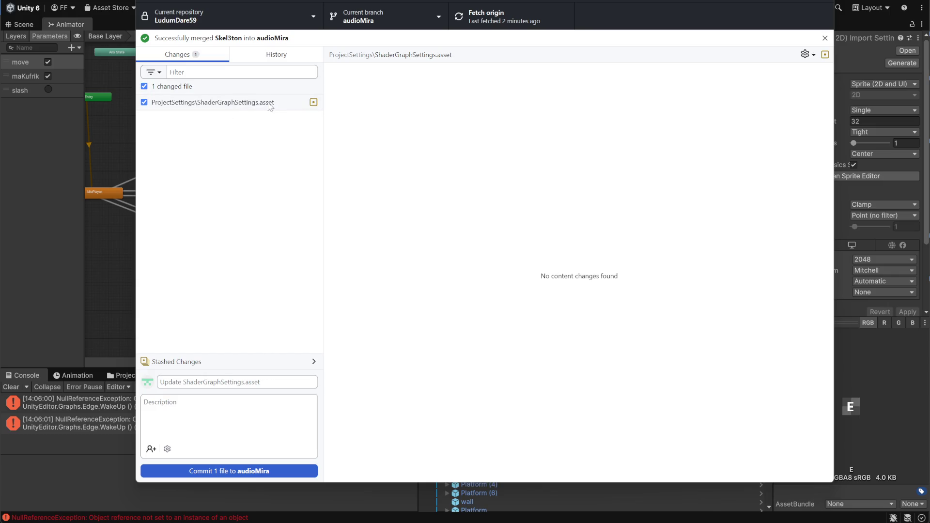
right_click(250, 110)
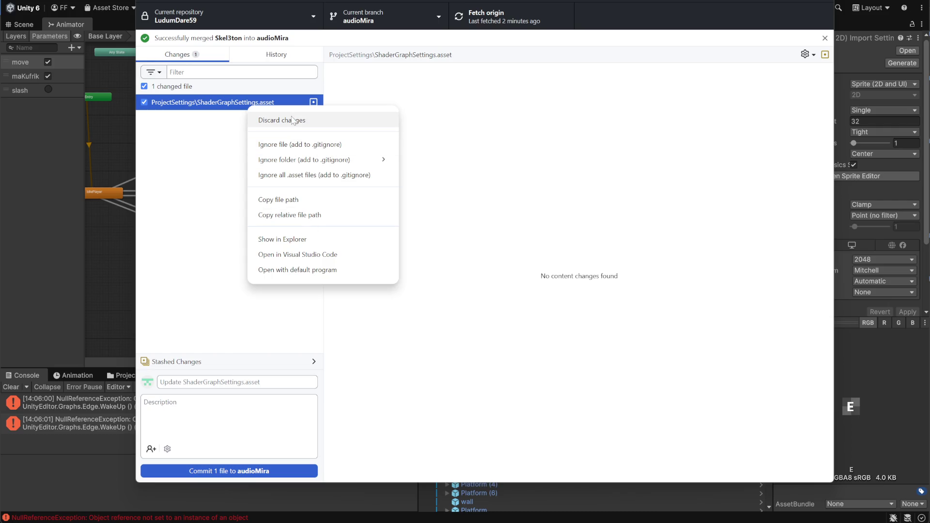
click(297, 120)
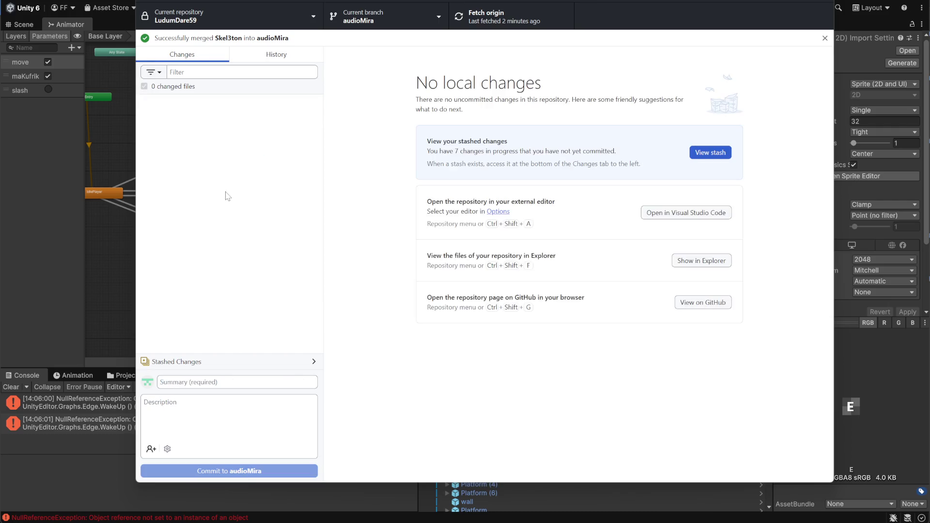
click(438, 21)
click(484, 16)
click(485, 17)
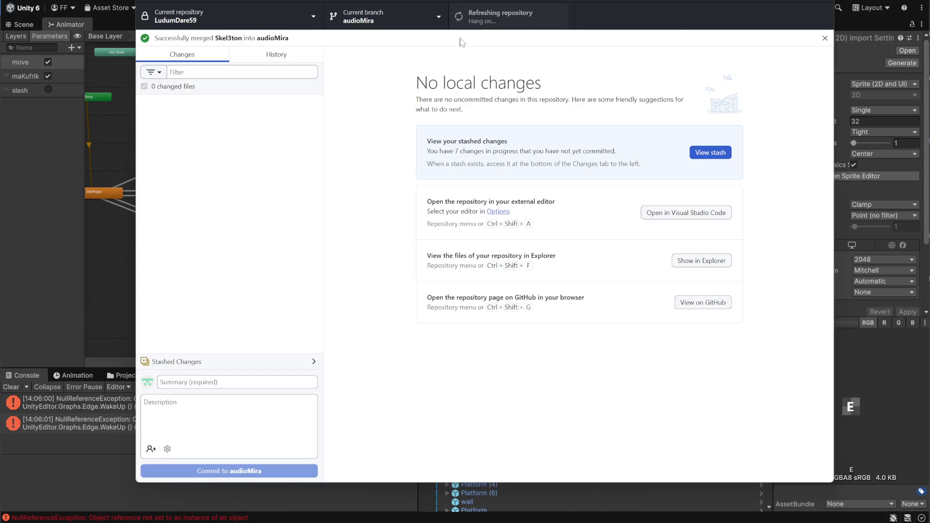
Merge origin/Scene into audioMira and minimize GitHub Desktop.
click(437, 19)
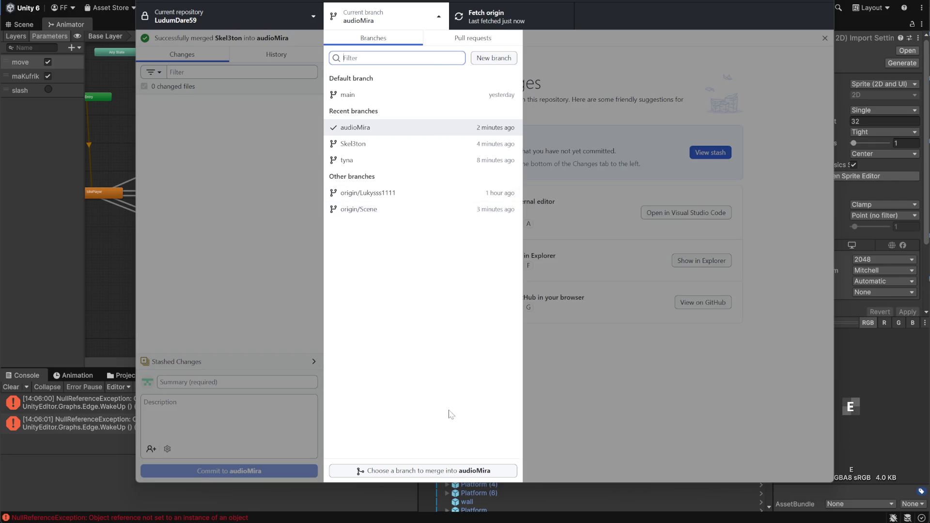
click(414, 471)
click(427, 294)
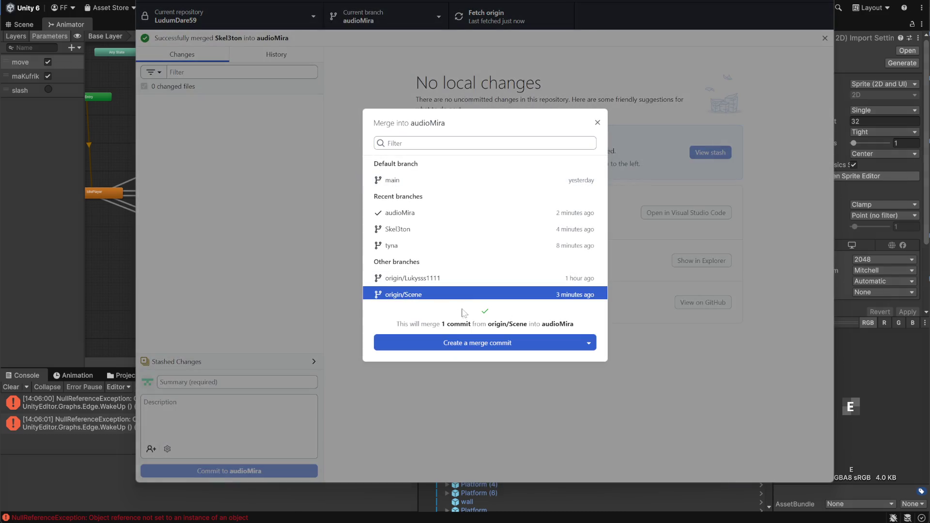
click(510, 345)
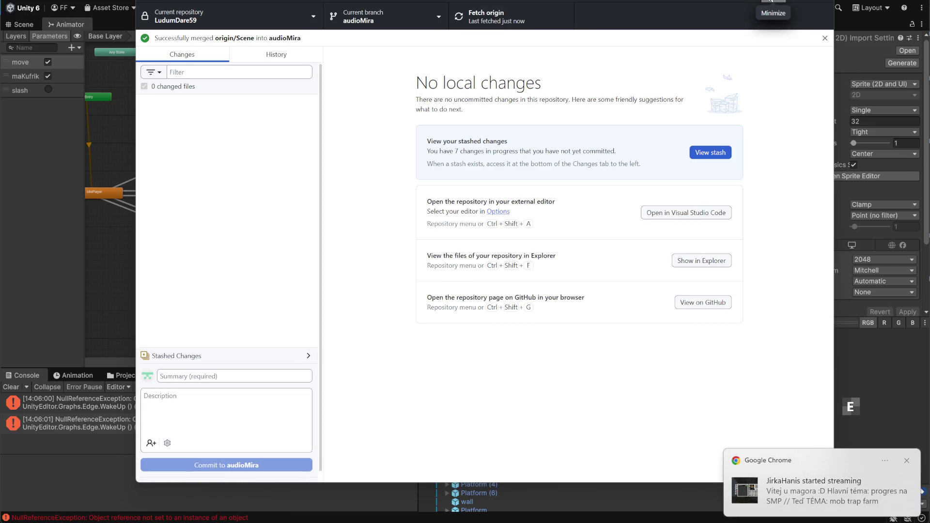
click(772, 1)
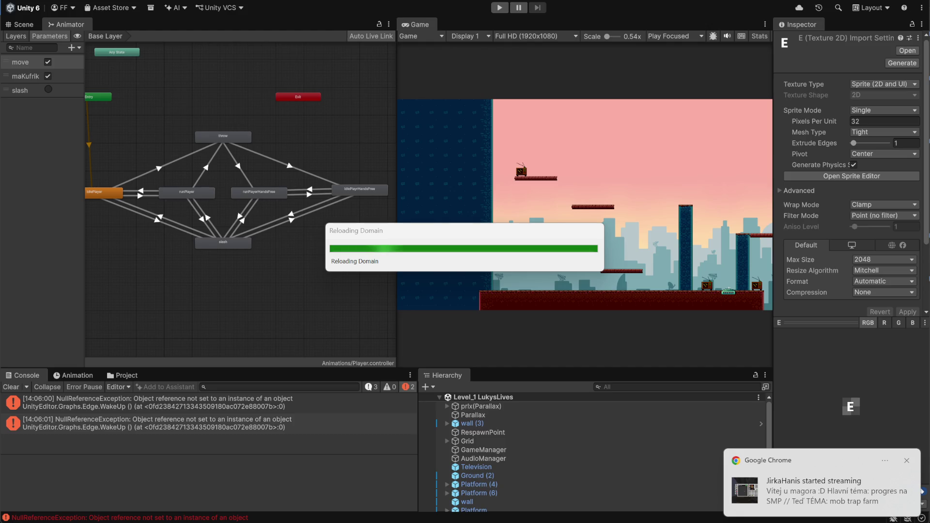
Bring the Chrome window playing the Twitch stream in front of Unity.
key(alt+Tab)
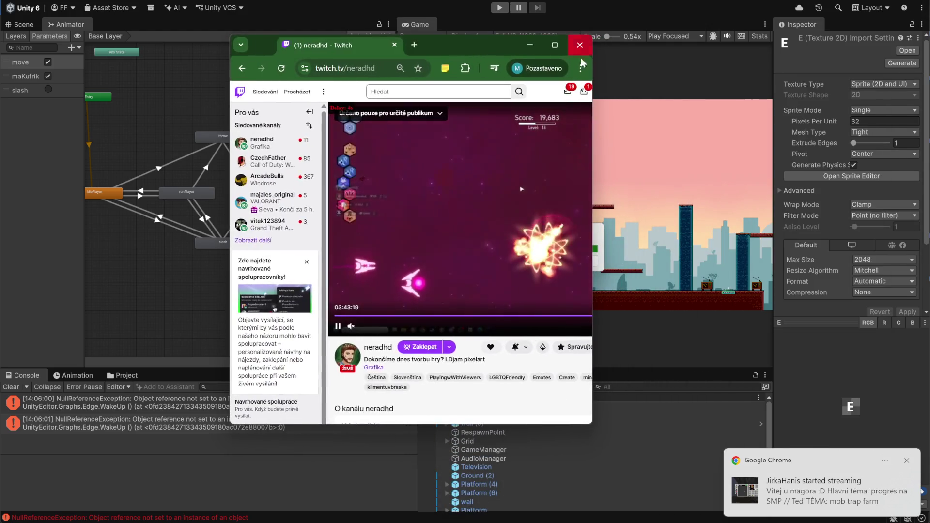
Review Twitch Live Chime's live followed channels and its Auto Launch list, then close the popup.
click(466, 69)
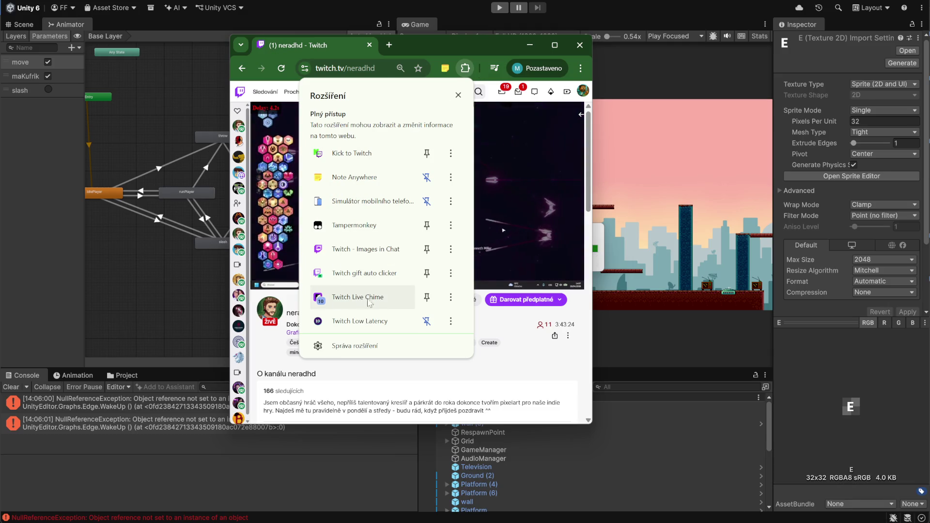
click(354, 297)
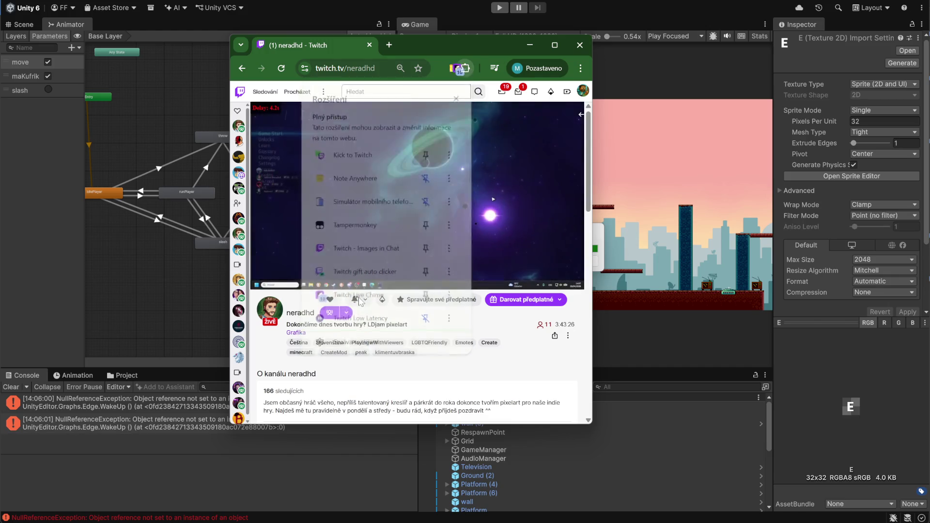
scroll(291, 228, down, 5)
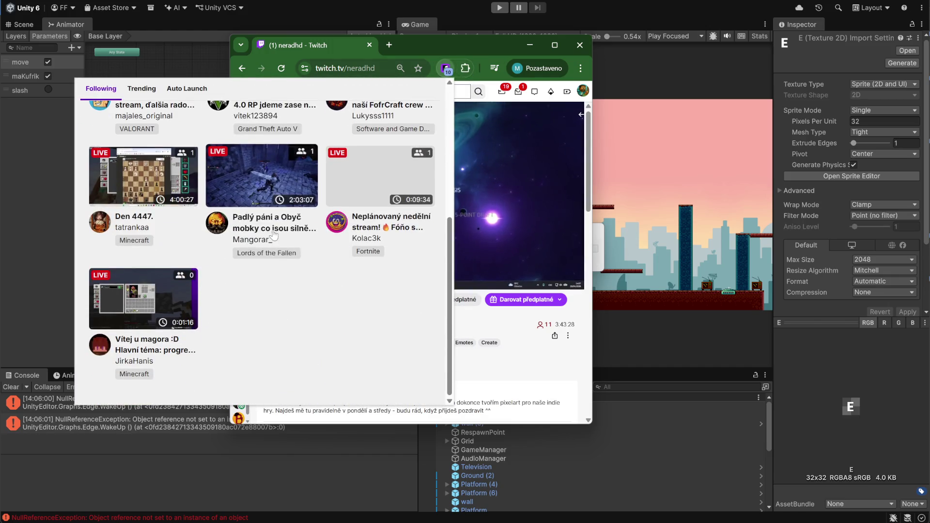
scroll(268, 240, down, 5)
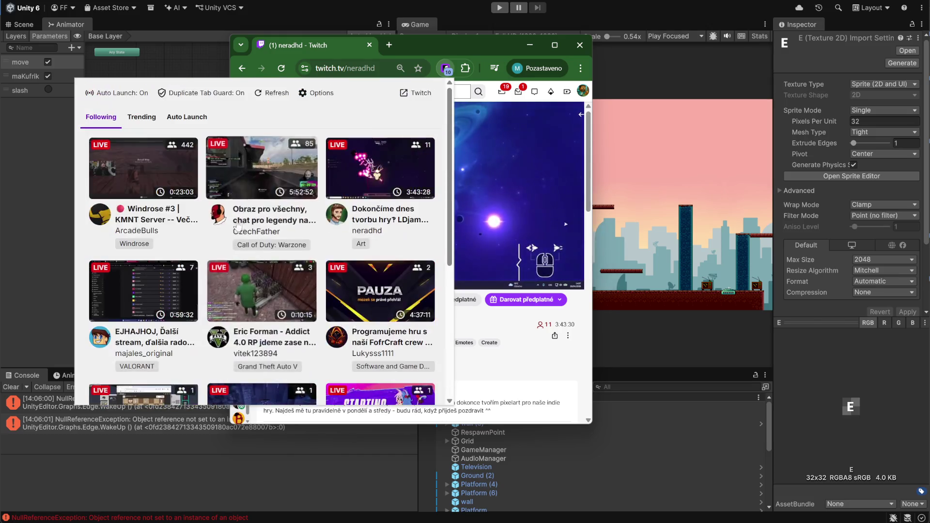
scroll(288, 258, down, 5)
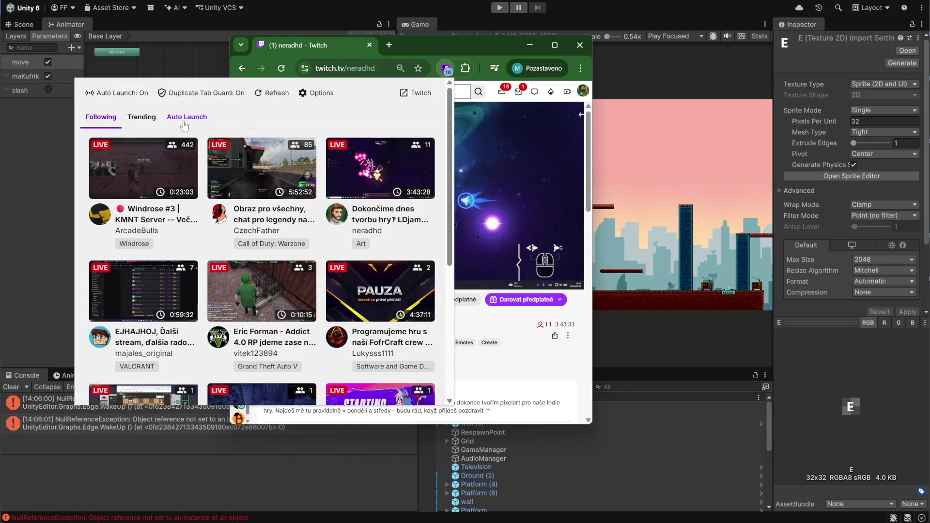
click(186, 120)
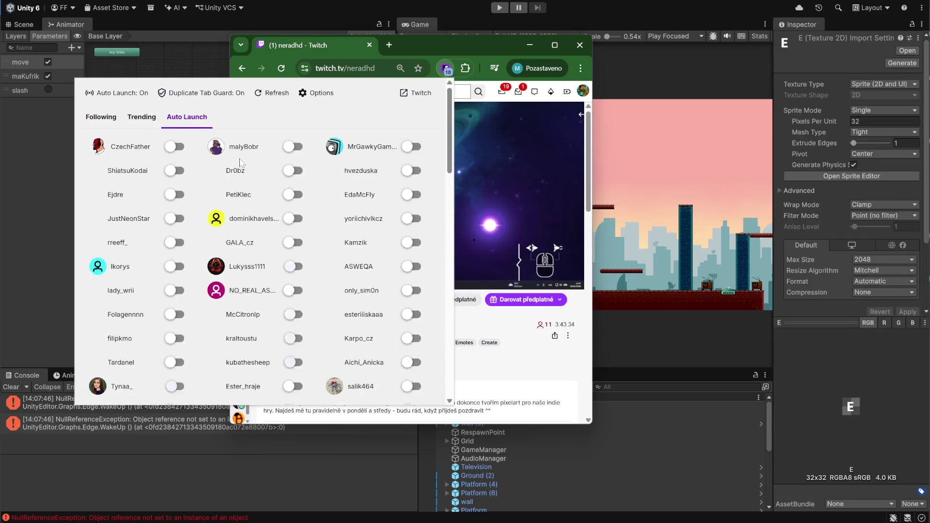
scroll(314, 254, down, 3)
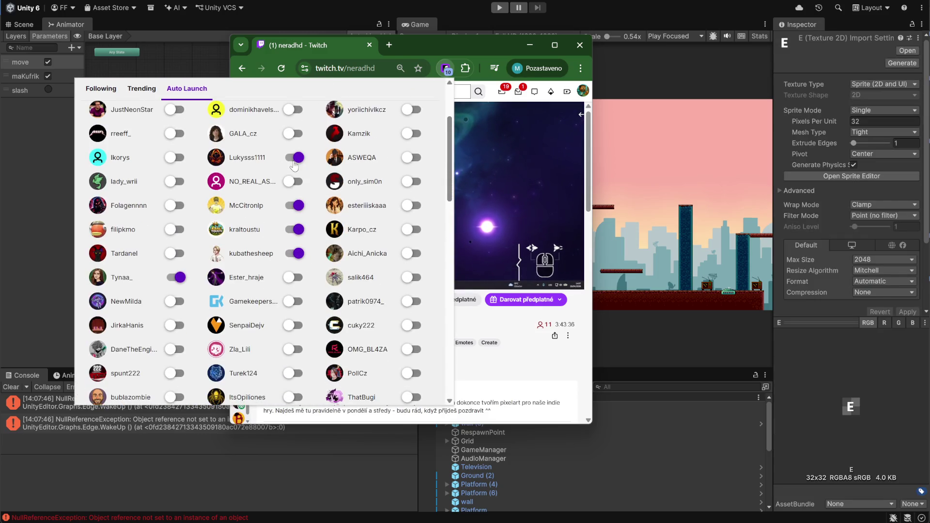
scroll(291, 189, down, 2)
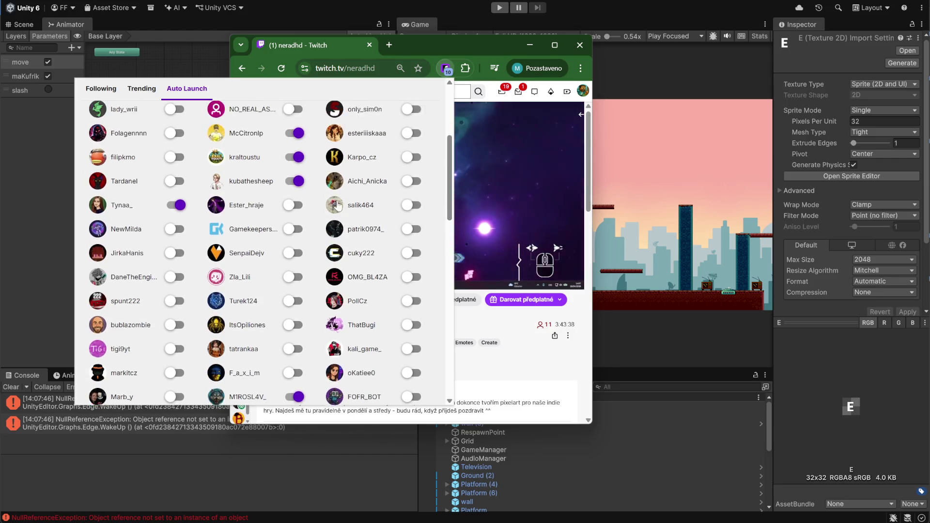
scroll(252, 205, down, 6)
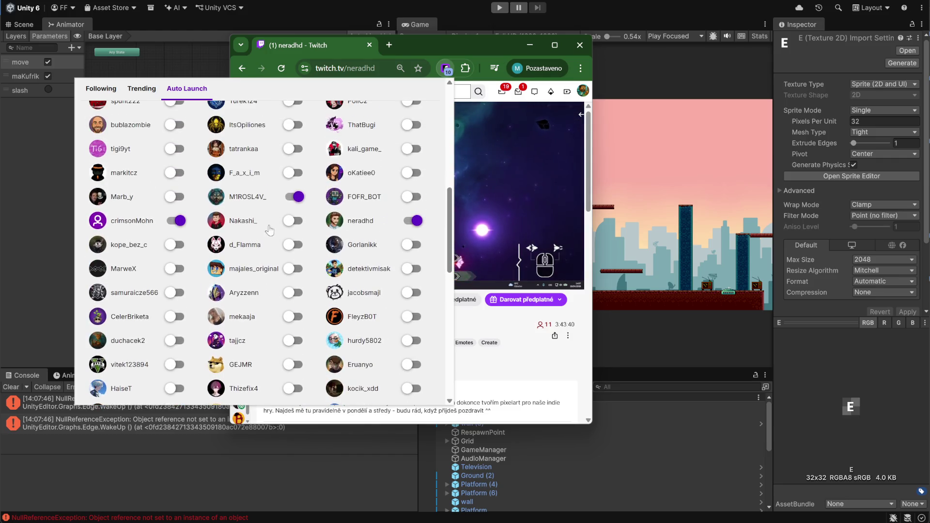
scroll(307, 199, up, 10)
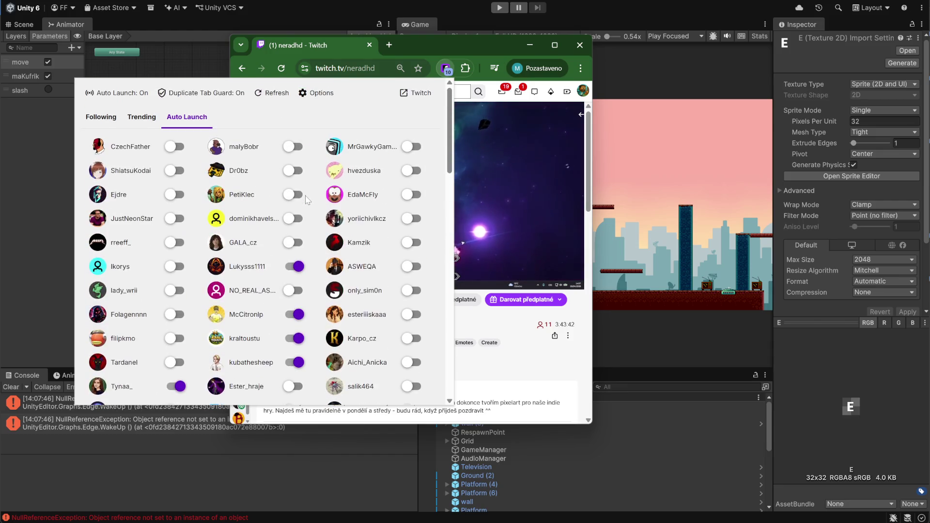
click(432, 49)
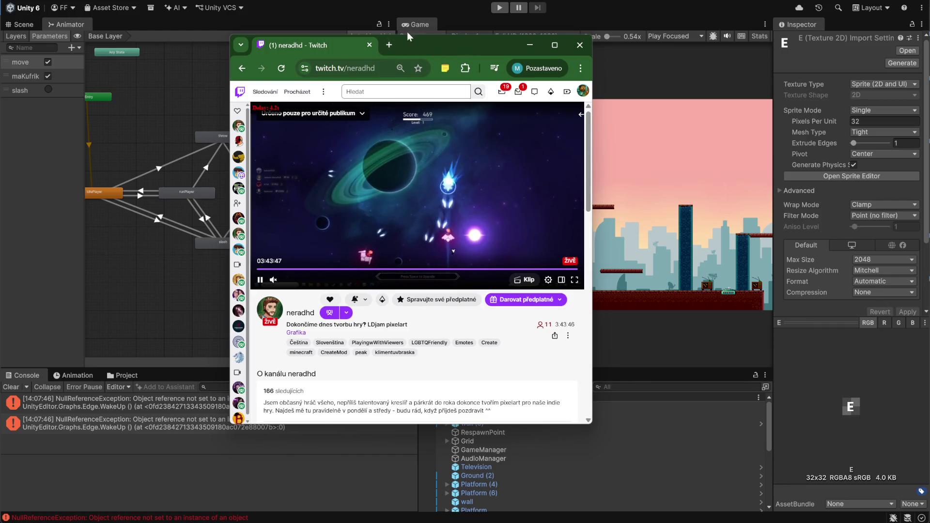
Drag the Chrome window off the right edge of the screen to uncover Unity.
drag(444, 50, 391, 53)
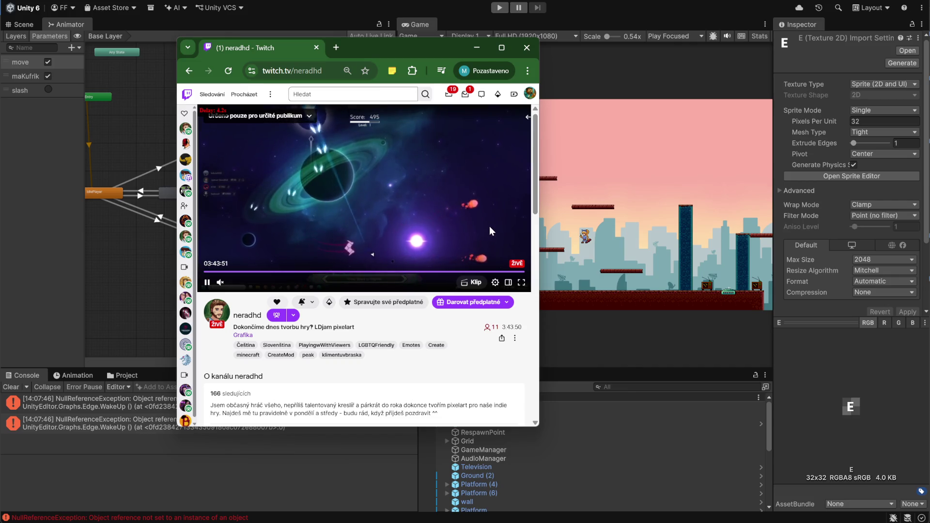
mouse_move(412, 50)
mouse_down()
mouse_move(929, 51)
mouse_move(515, 63)
mouse_up()
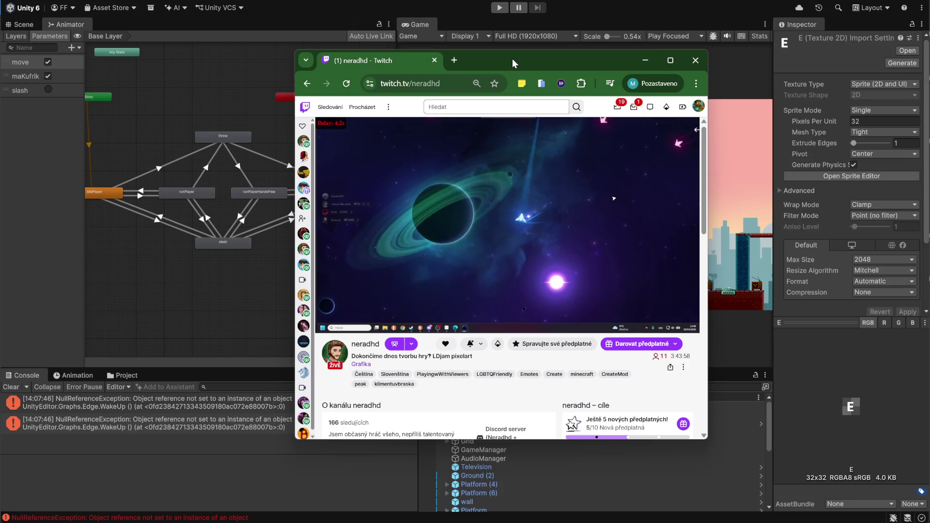
drag(513, 59, 929, 59)
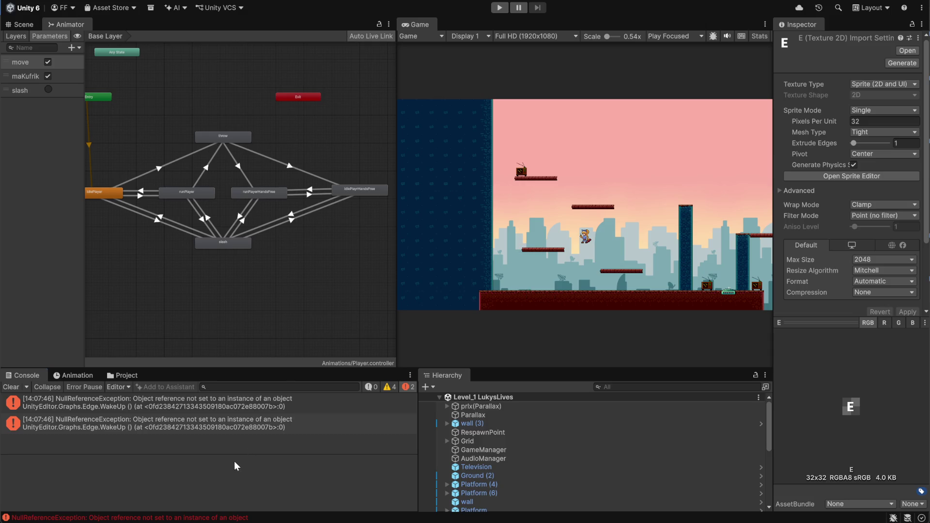
Clear the NullReferenceException errors from the Console and bring back Chrome's extensions list.
click(16, 389)
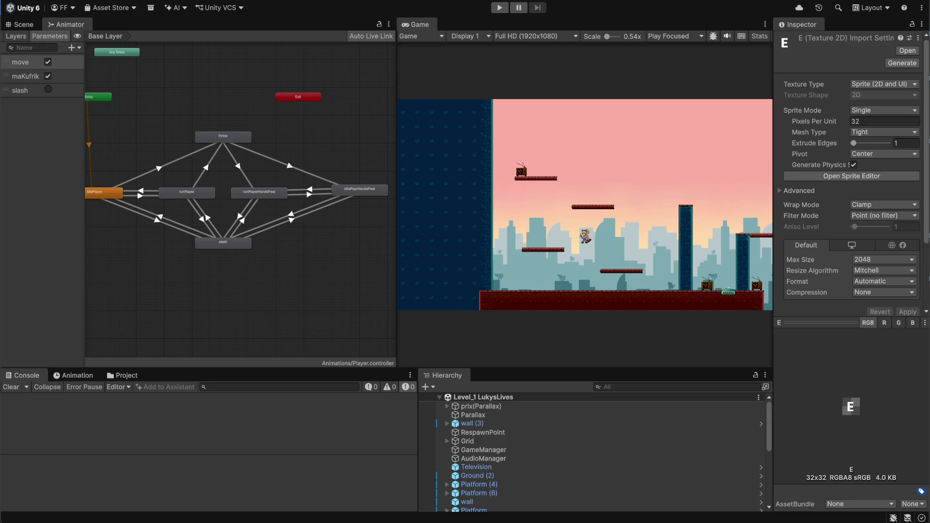
click(376, 89)
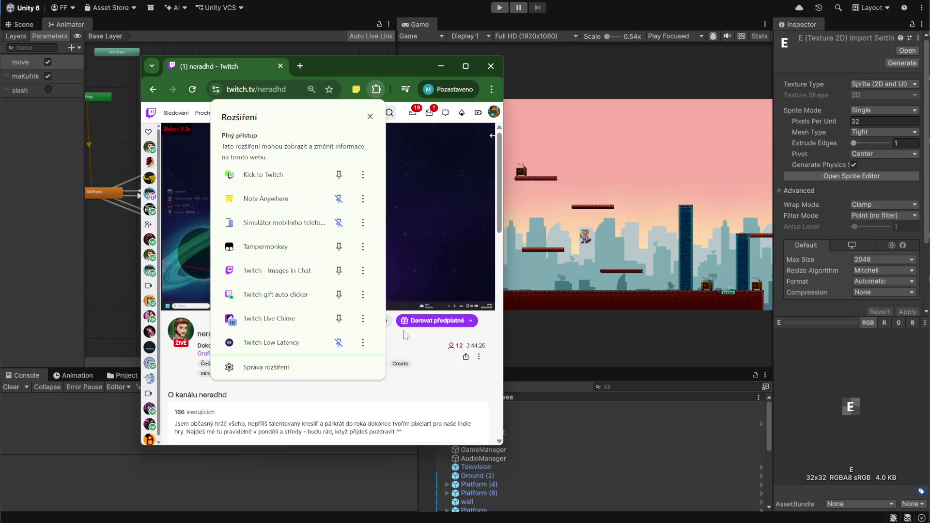
Maximize the Twitch window, toggle theatre mode on and off, and expand the stream chat.
click(268, 295)
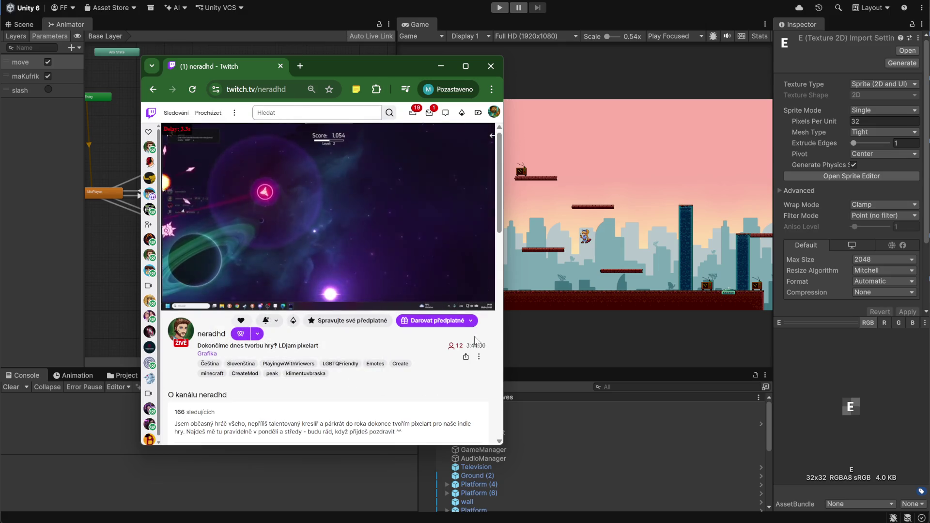
click(466, 65)
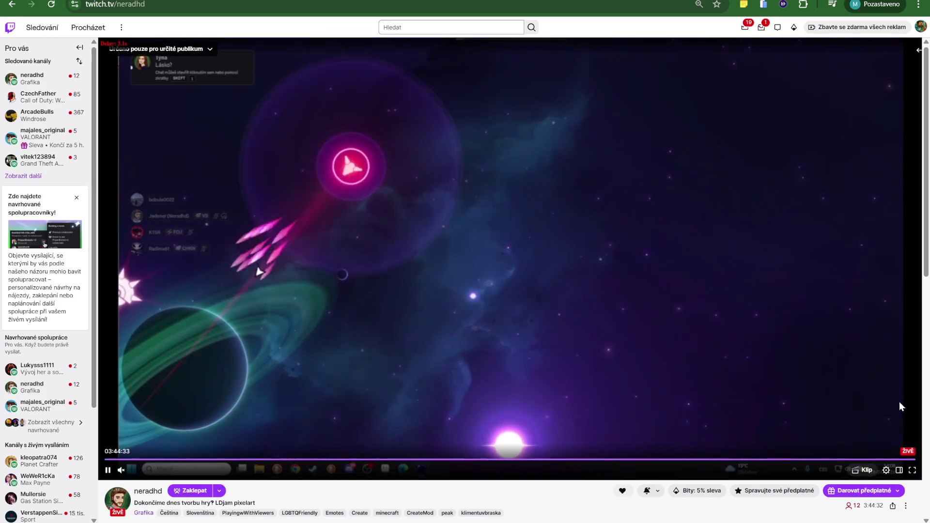
click(900, 473)
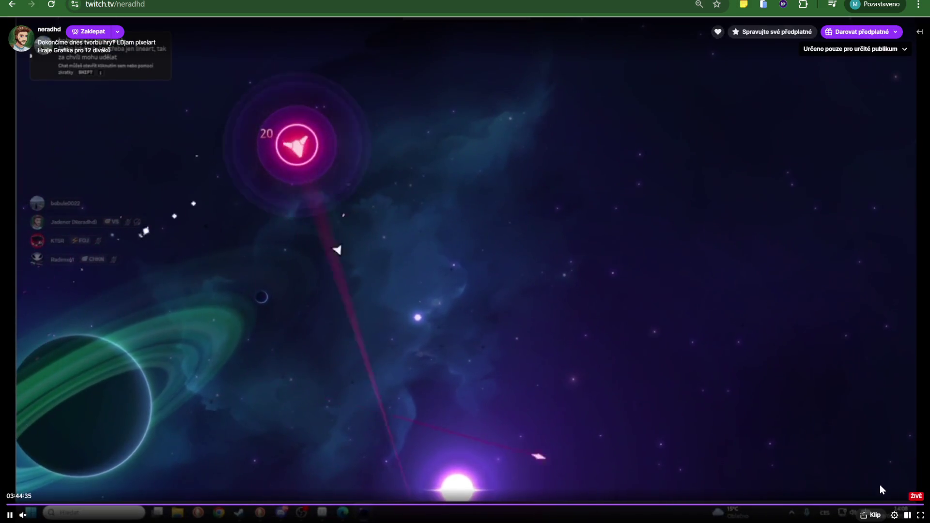
click(907, 516)
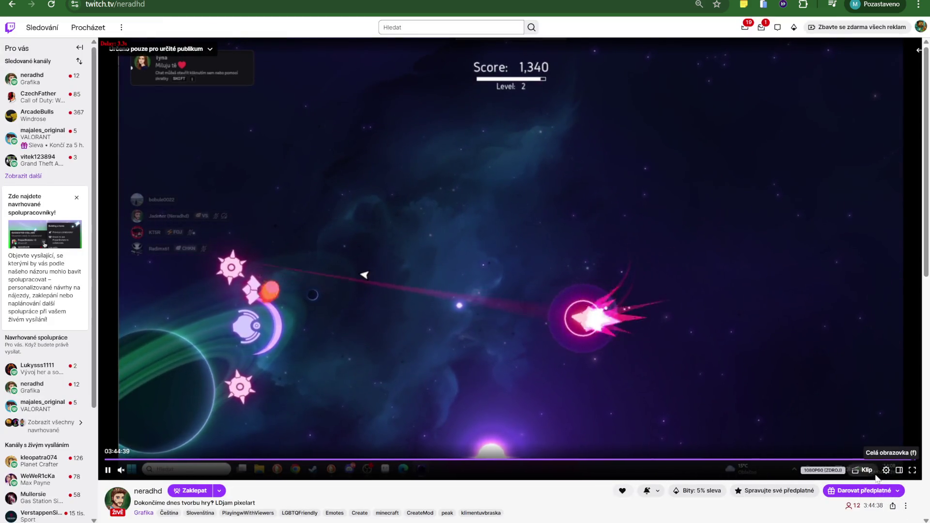
click(918, 50)
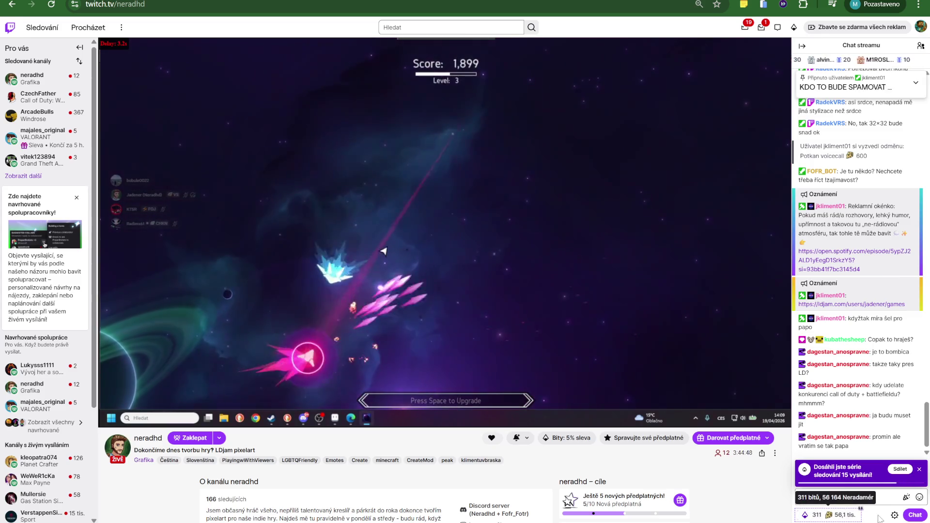
Share the watch-streak milestone in chat, then return to Unity's Sprites folder.
click(901, 469)
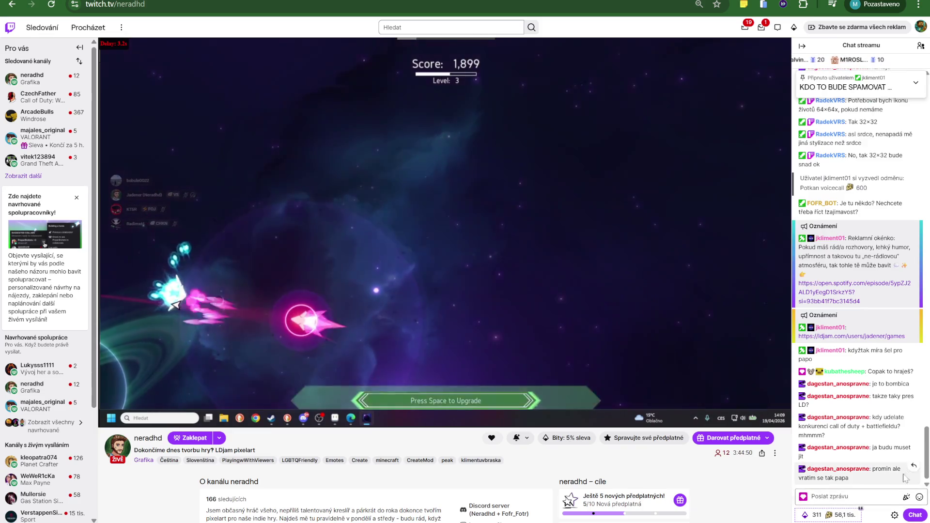
click(914, 515)
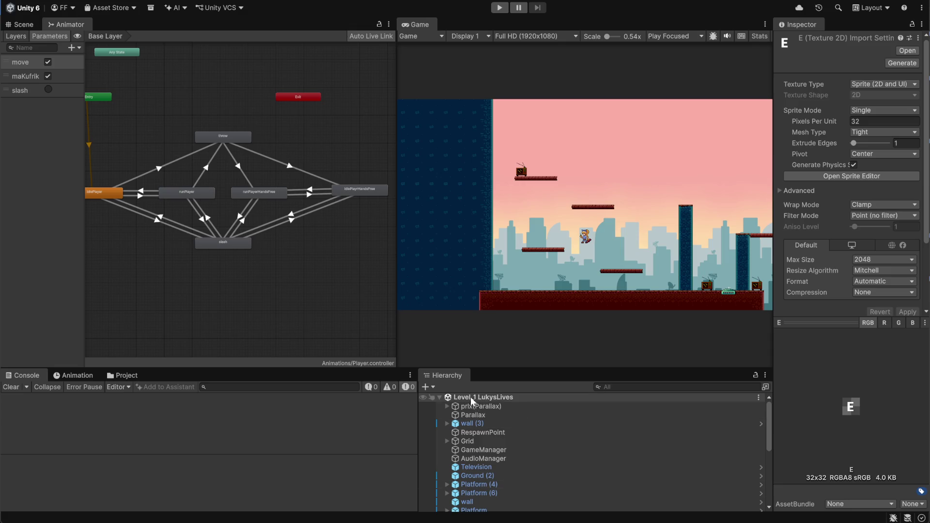
key(alt+Tab)
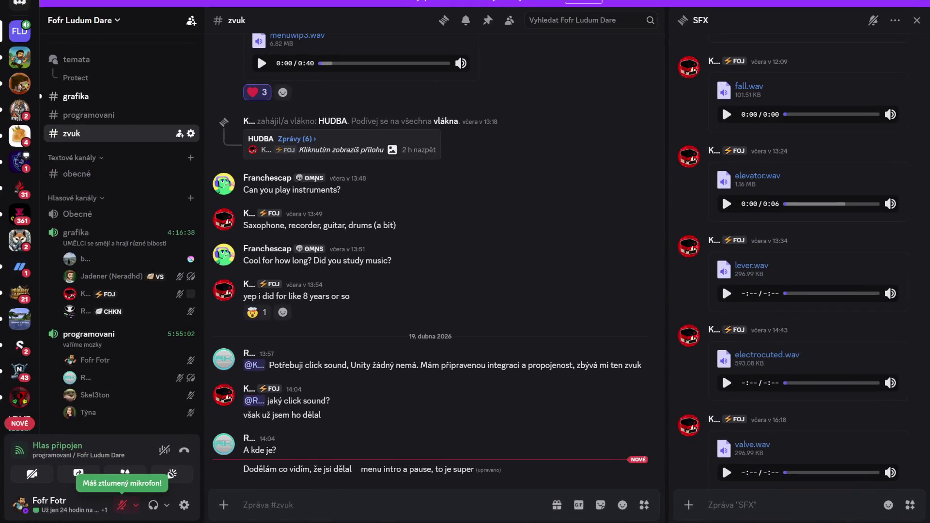
key(alt+Tab)
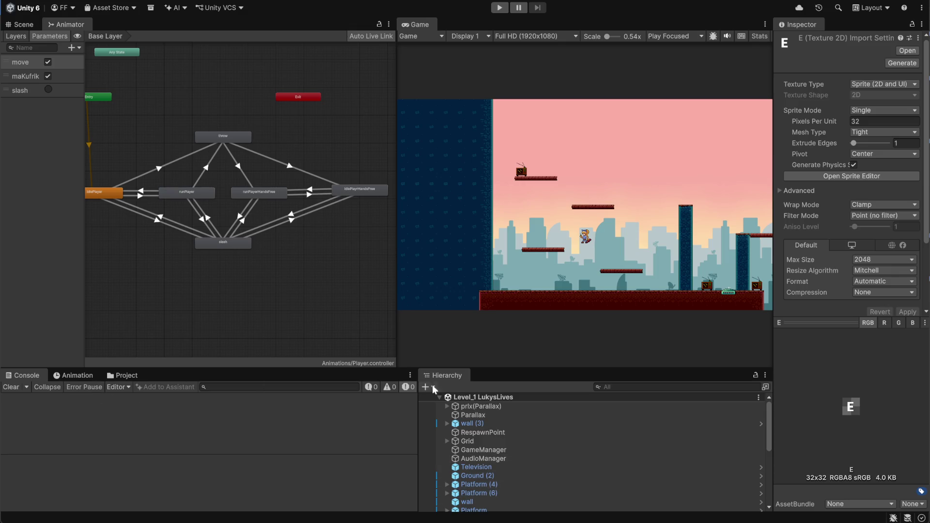
click(123, 376)
Open the Television prefab from Assets > prefab > prefab in Prefab Mode and view it in the Scene.
scroll(284, 467, down, 1)
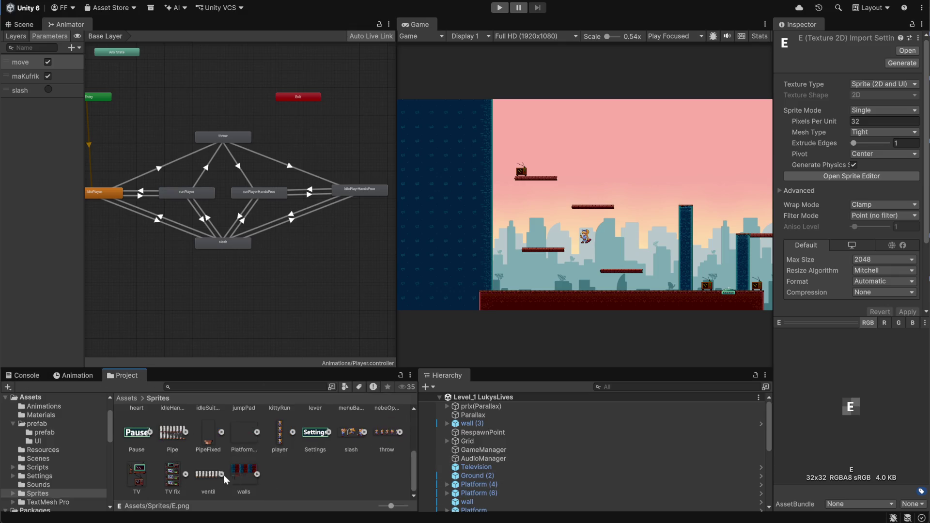
scroll(290, 468, up, 1)
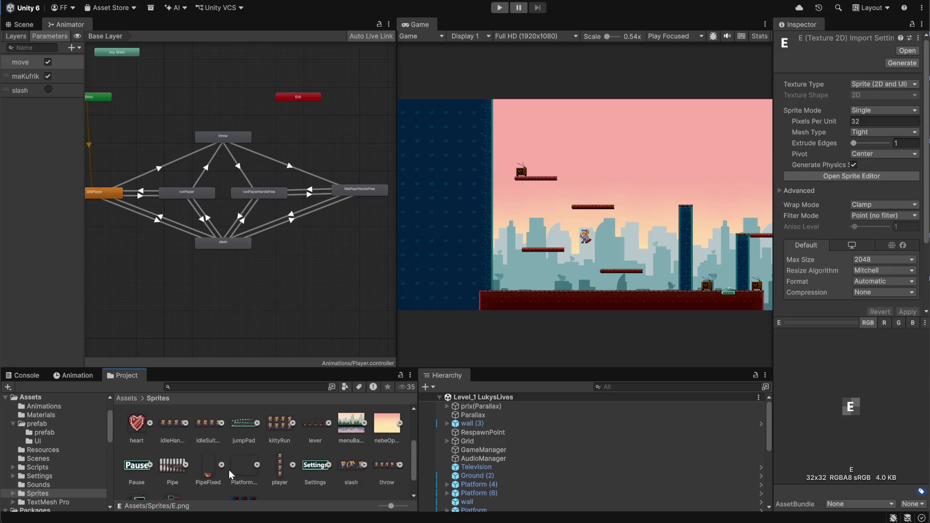
scroll(228, 470, down, 1)
scroll(247, 425, up, 2)
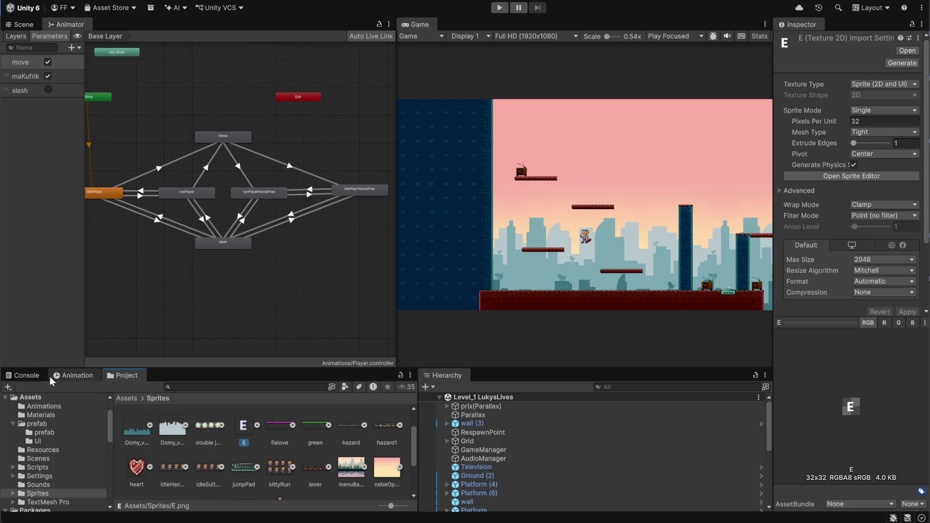
click(126, 399)
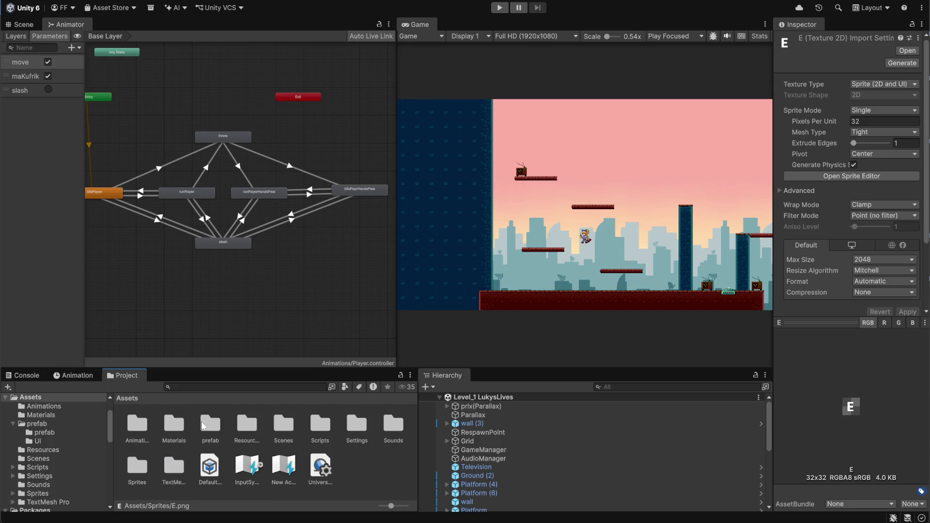
double_click(209, 425)
double_click(137, 425)
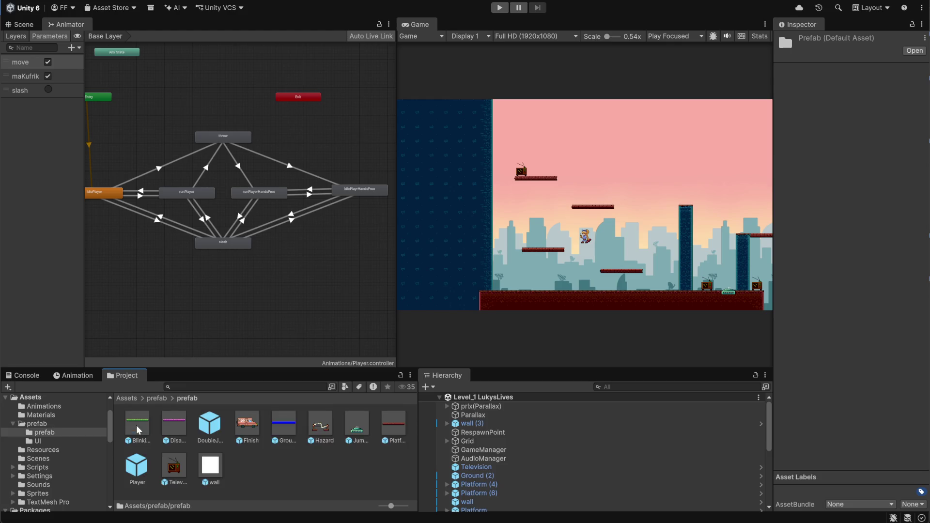
click(172, 467)
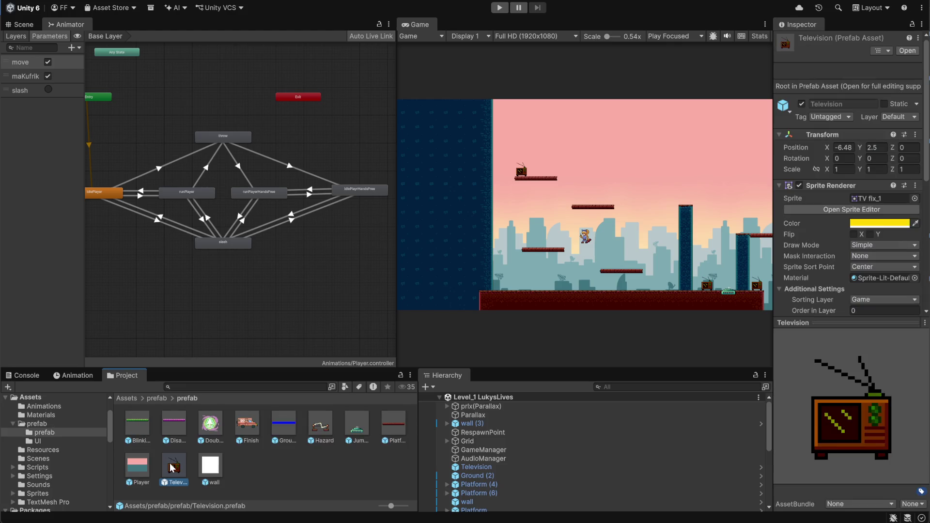
double_click(173, 468)
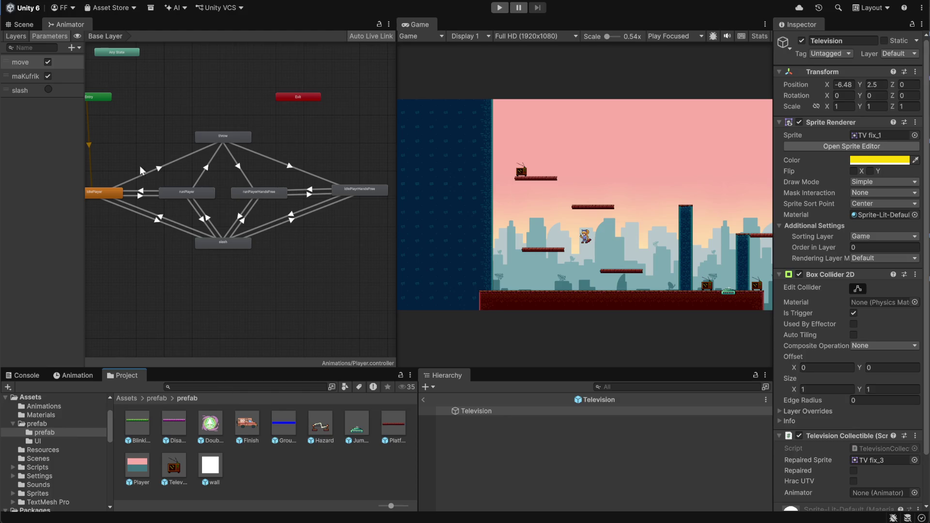
click(24, 24)
scroll(256, 255, down, 5)
click(490, 443)
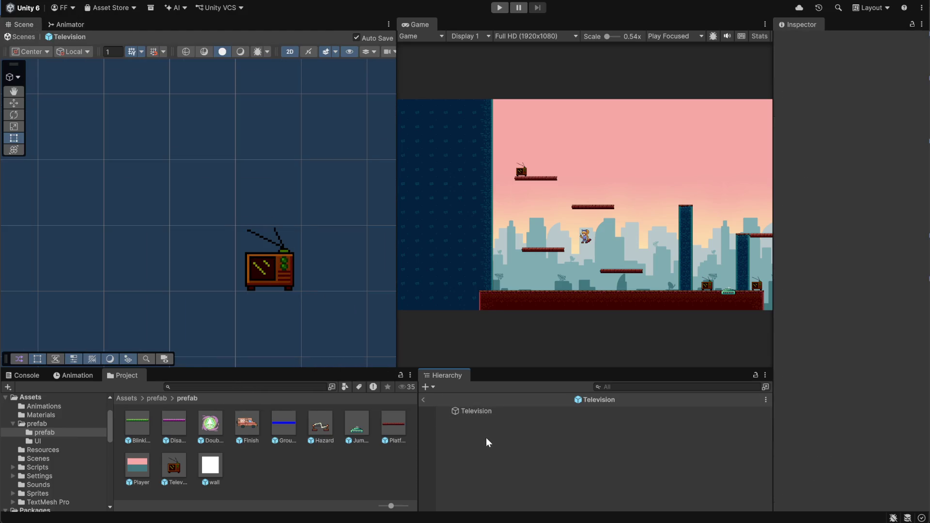
Add a 2D Object > Sprites > Square child under the Television object.
right_click(486, 437)
click(475, 431)
click(473, 413)
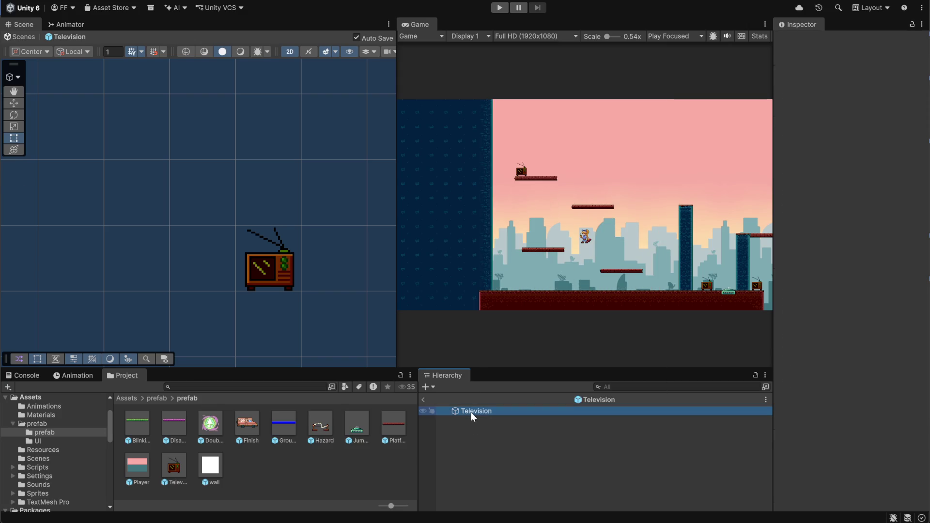
scroll(827, 409, down, 3)
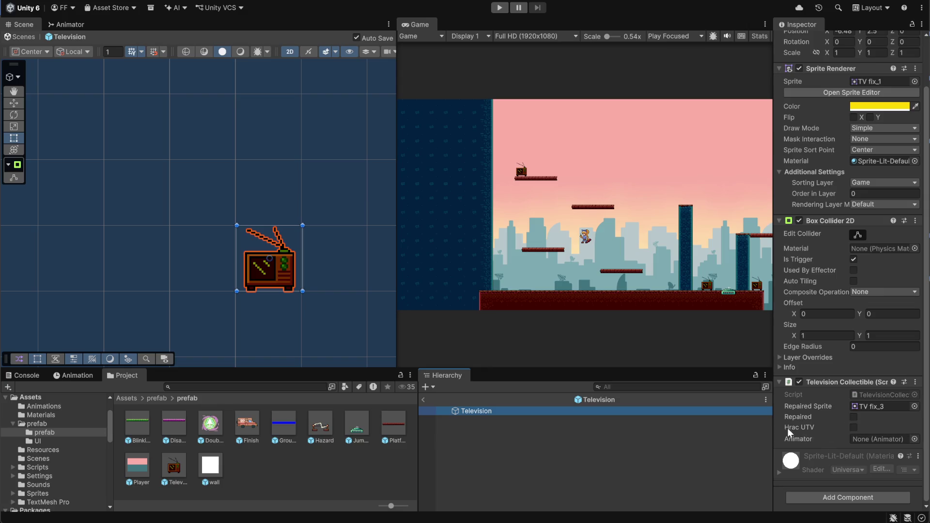
click(527, 457)
click(476, 412)
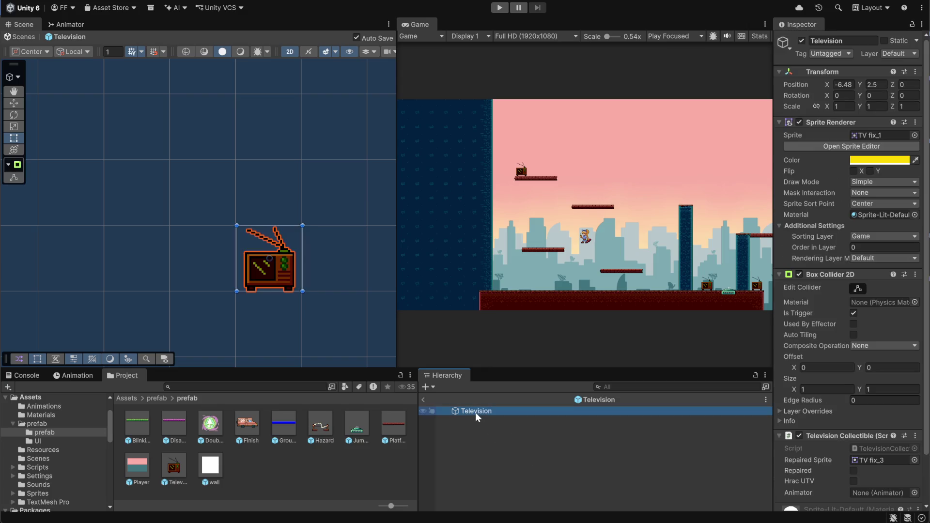
click(473, 429)
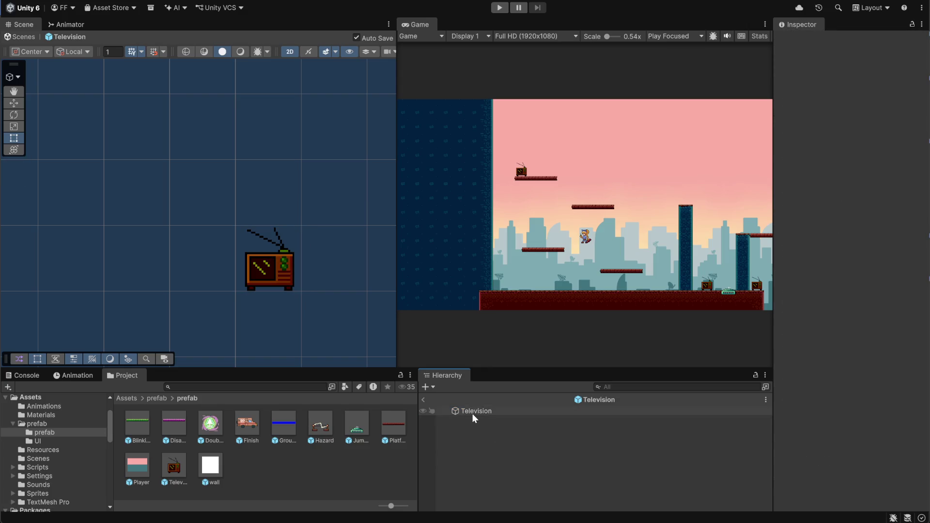
right_click(474, 415)
mouse_move(512, 381)
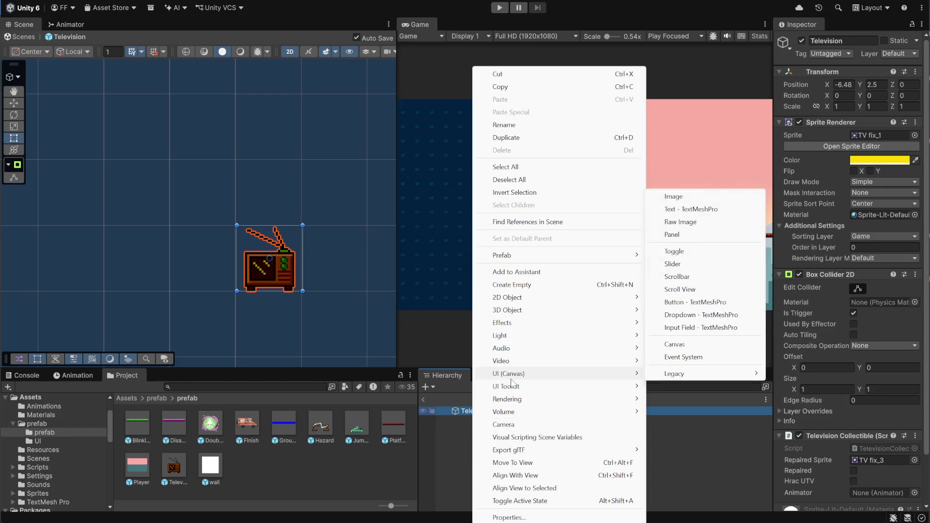
mouse_move(527, 298)
mouse_move(678, 298)
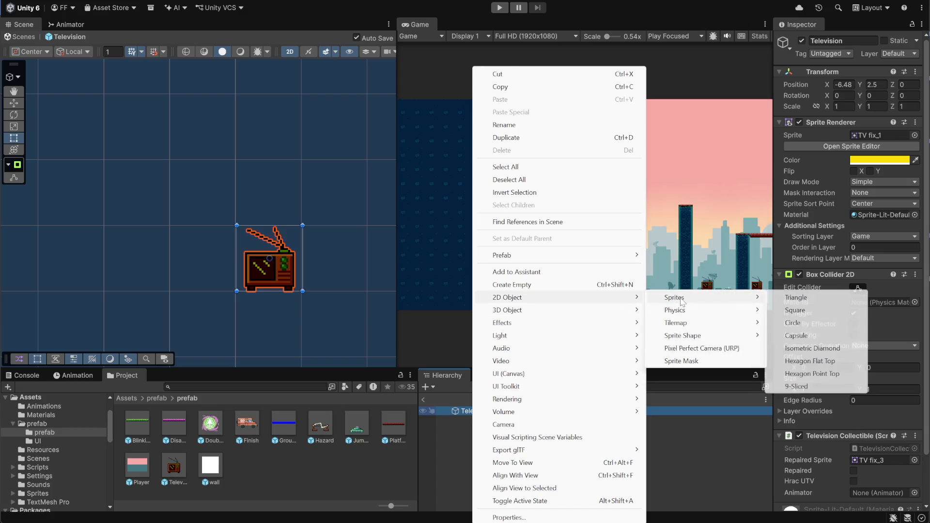
click(795, 310)
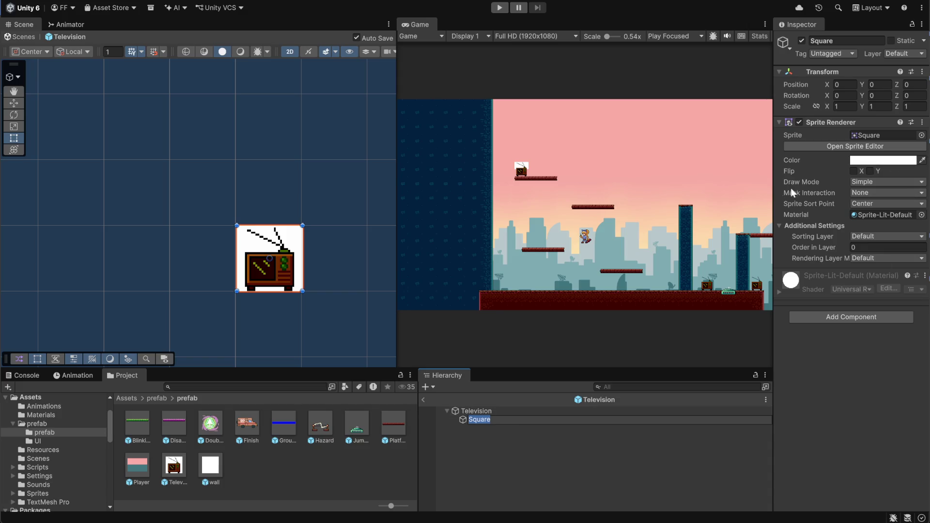
Assign the E sprite from the Sprites folder to the Square object.
click(157, 399)
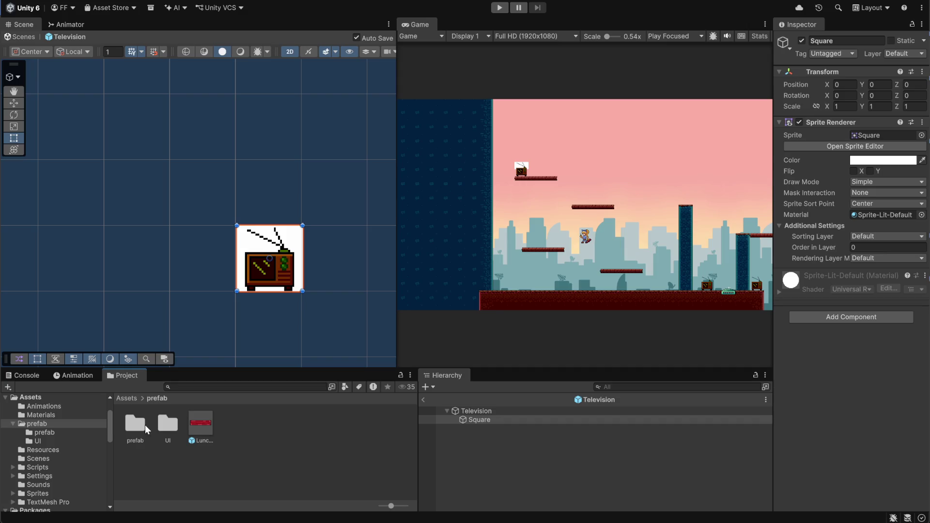
click(134, 399)
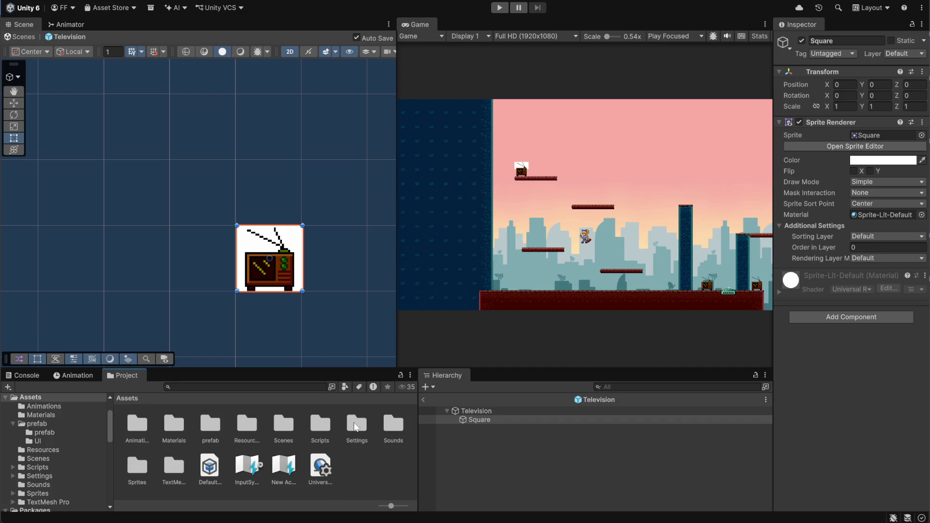
double_click(150, 470)
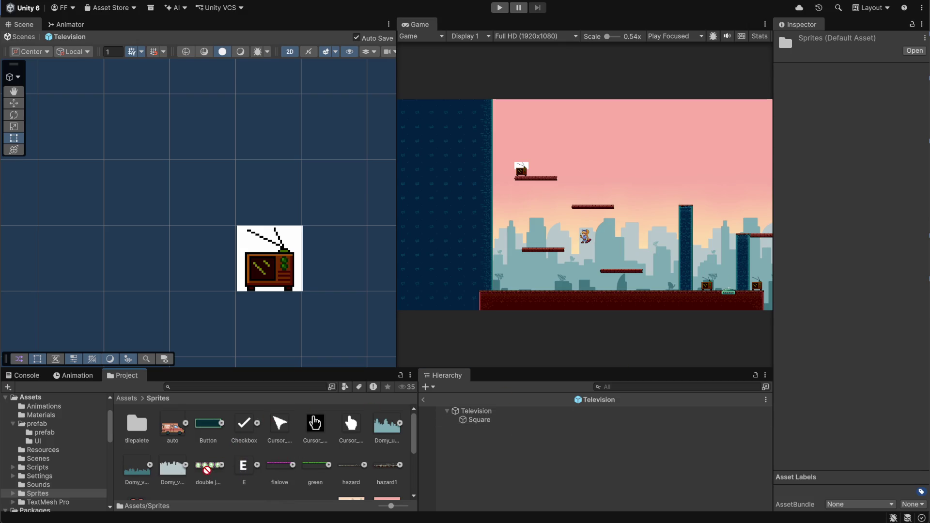
click(479, 420)
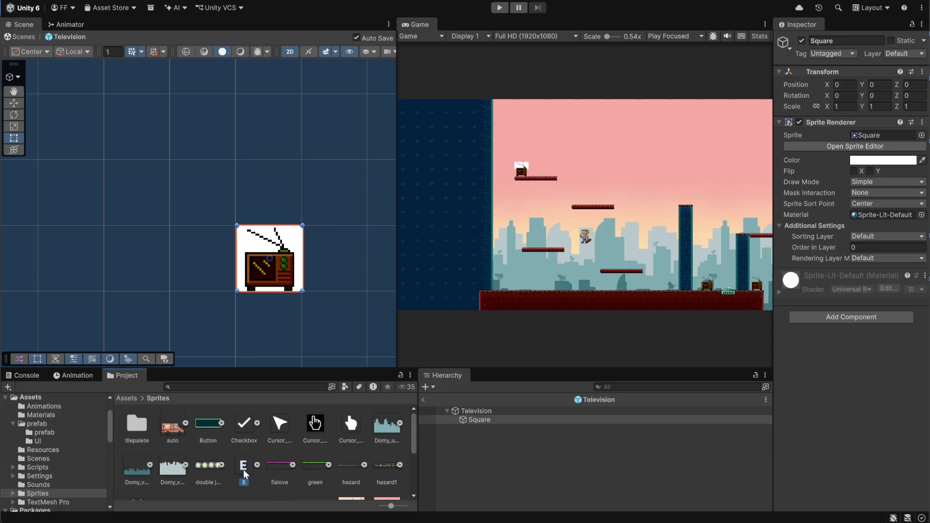
drag(870, 165, 887, 138)
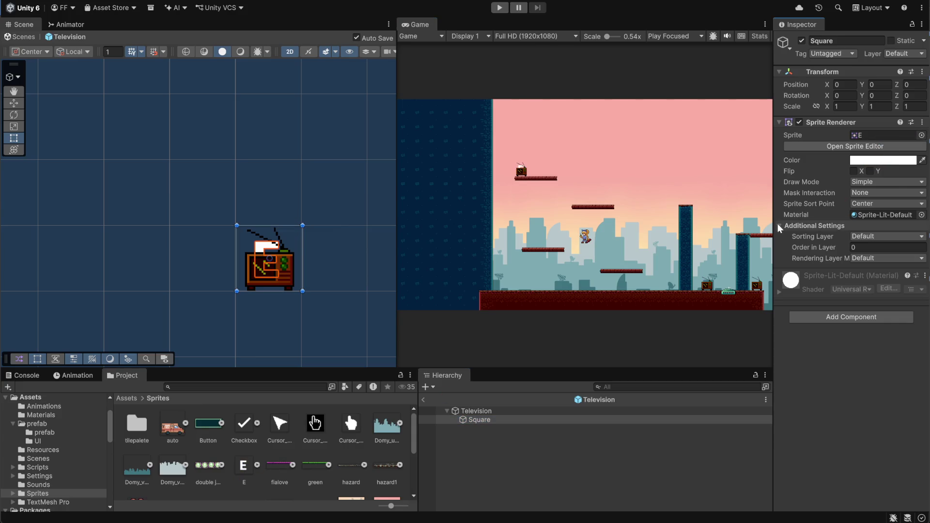
Rename the Square to E and raise it above the TV.
click(481, 422)
key(F2)
text(E)
key(Return)
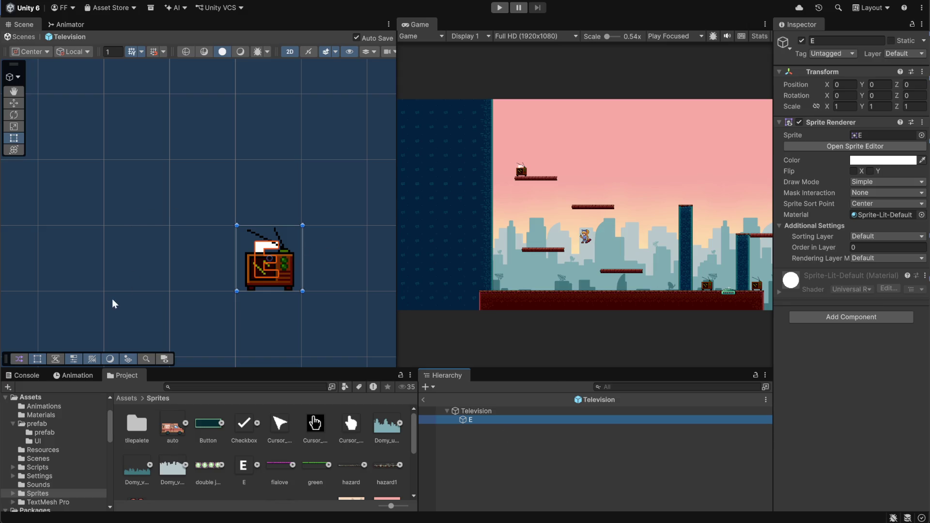
click(14, 103)
drag(278, 221, 280, 152)
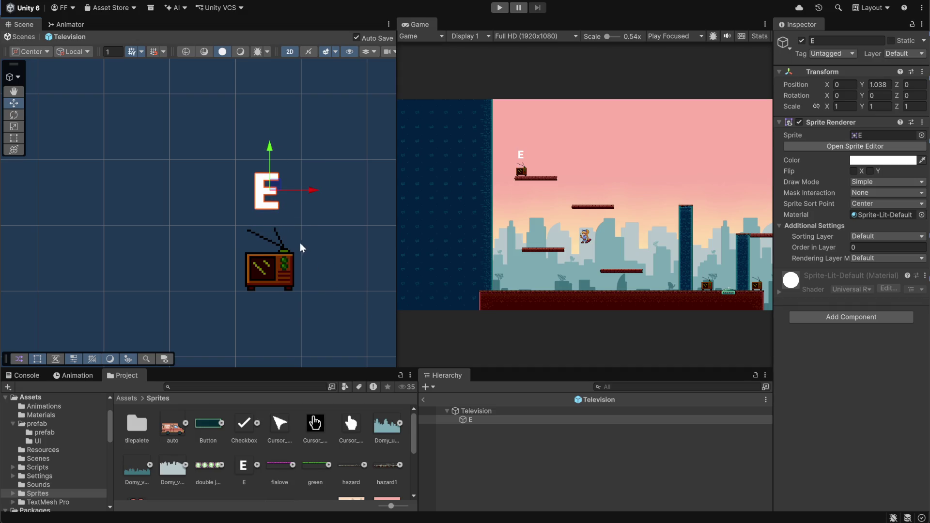
Set E's Scale X and Y to 0.7.
click(846, 106)
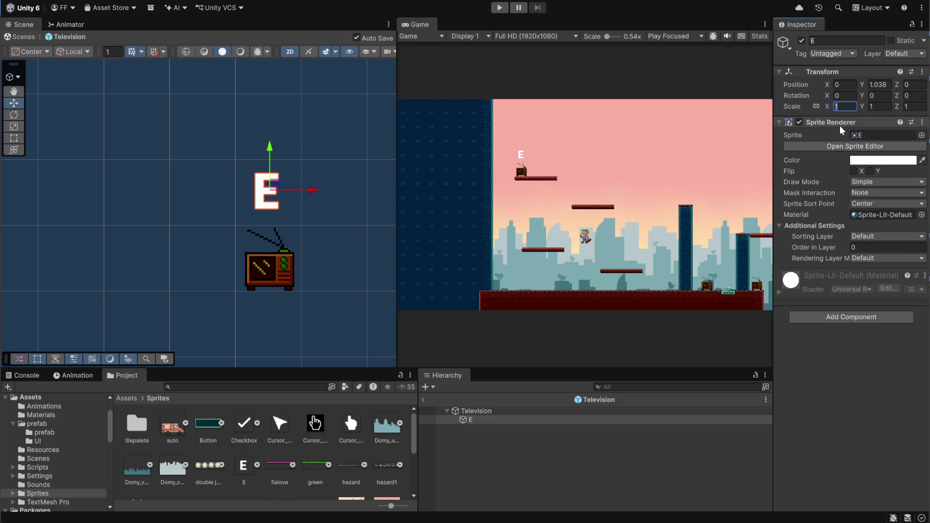
text(0.8)
key(Tab)
text(.8)
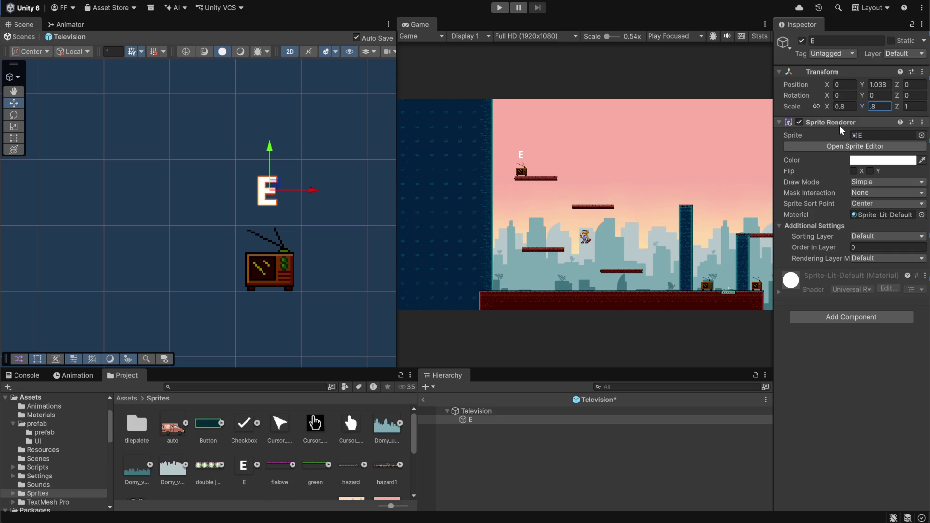
key(BackSpace)
text(7)
key(shift+Tab)
text(0.7)
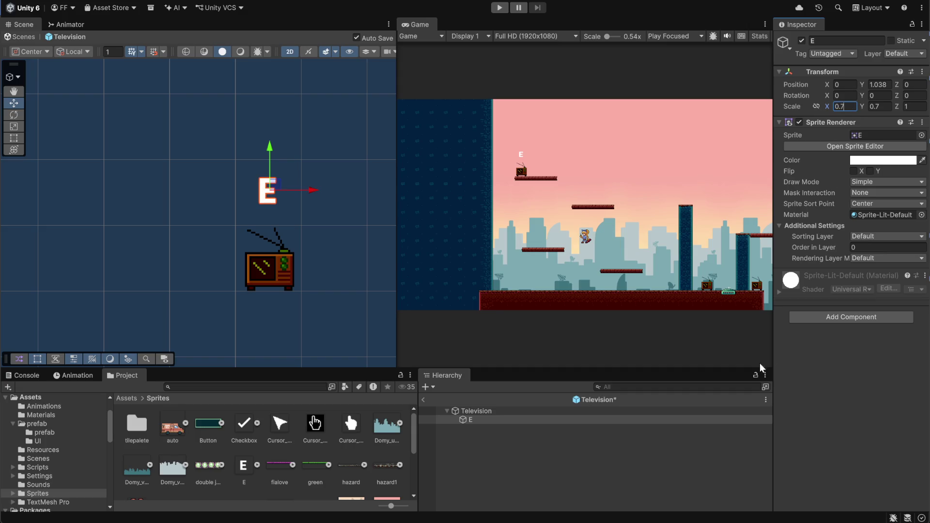
Preview the placement, then reselect E and open the Animation window.
click(548, 449)
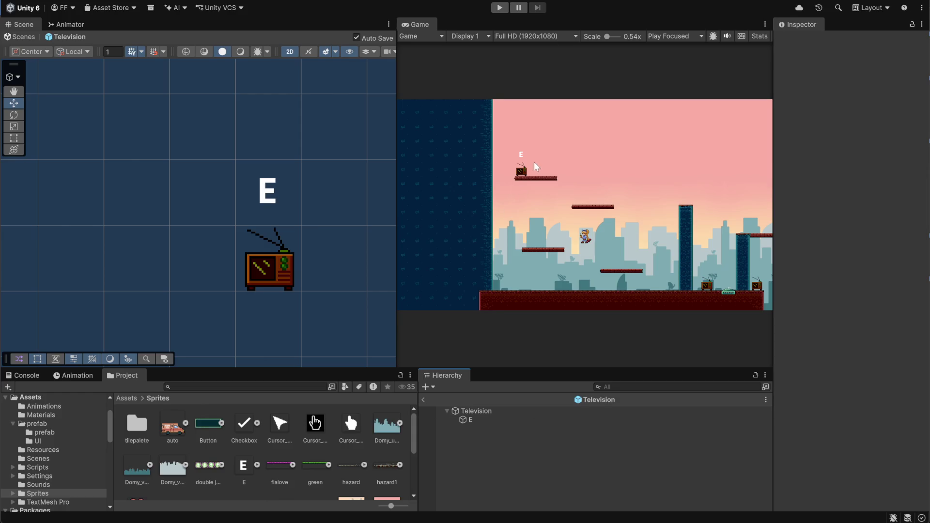
scroll(535, 163, up, 5)
scroll(530, 127, down, 5)
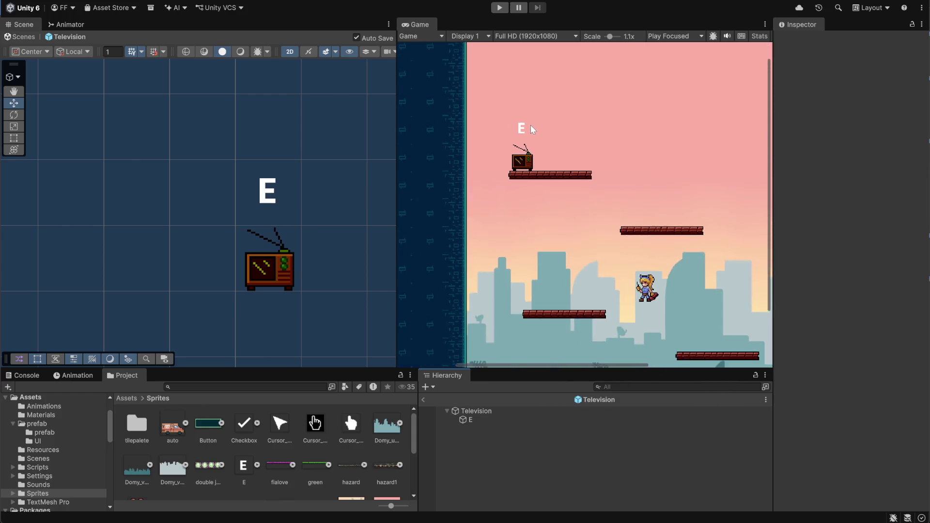
click(473, 421)
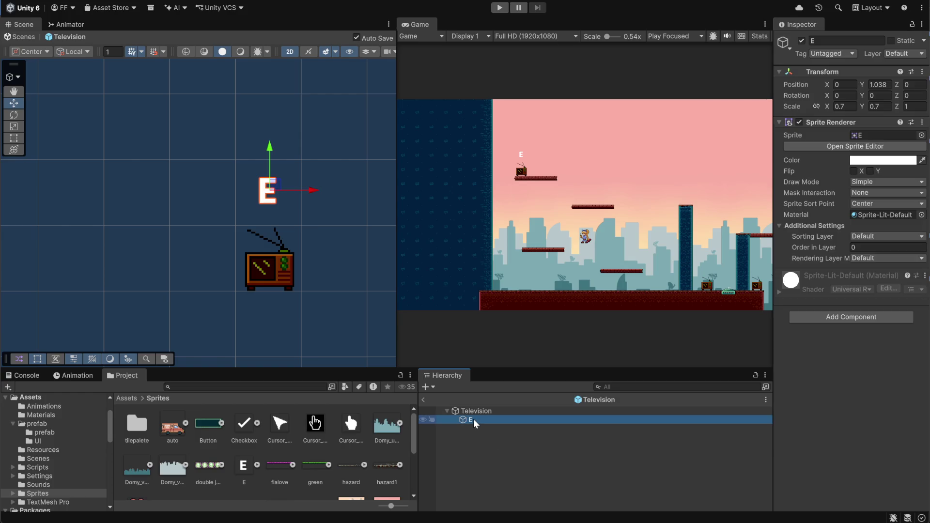
click(83, 377)
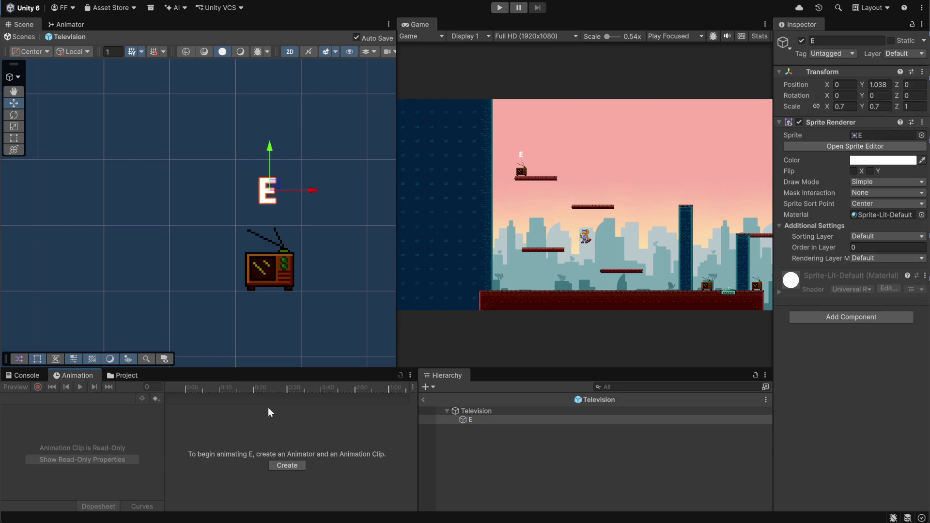
Create an E_jump animation clip for E in the Animations folder, then switch to Discord.
click(286, 466)
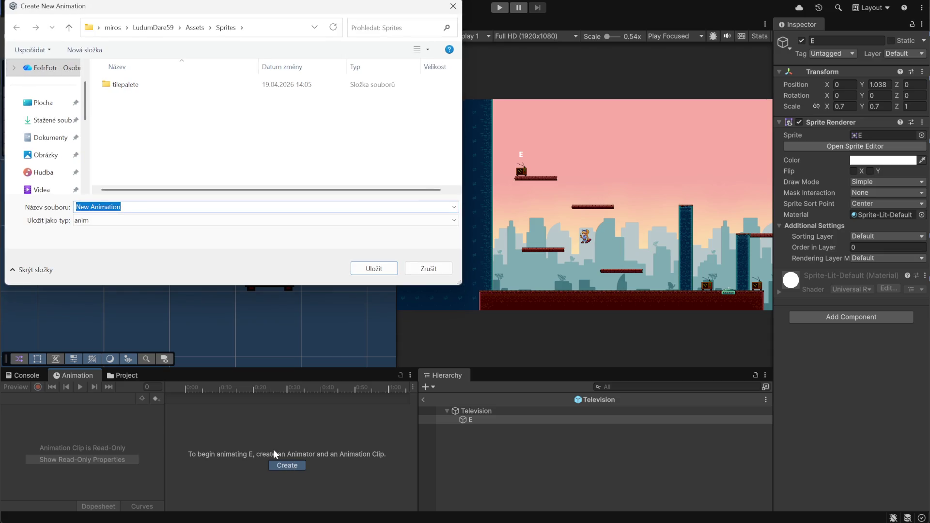
click(195, 28)
double_click(126, 85)
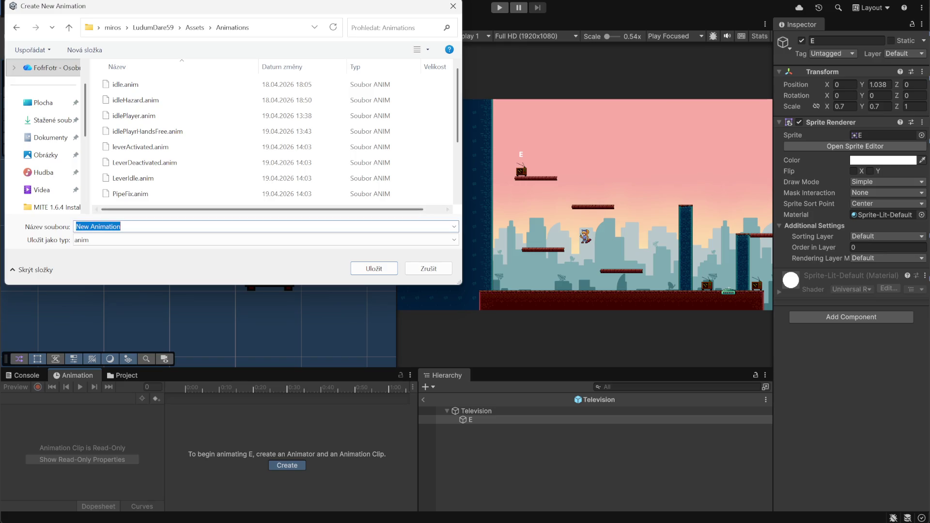
text(E_)
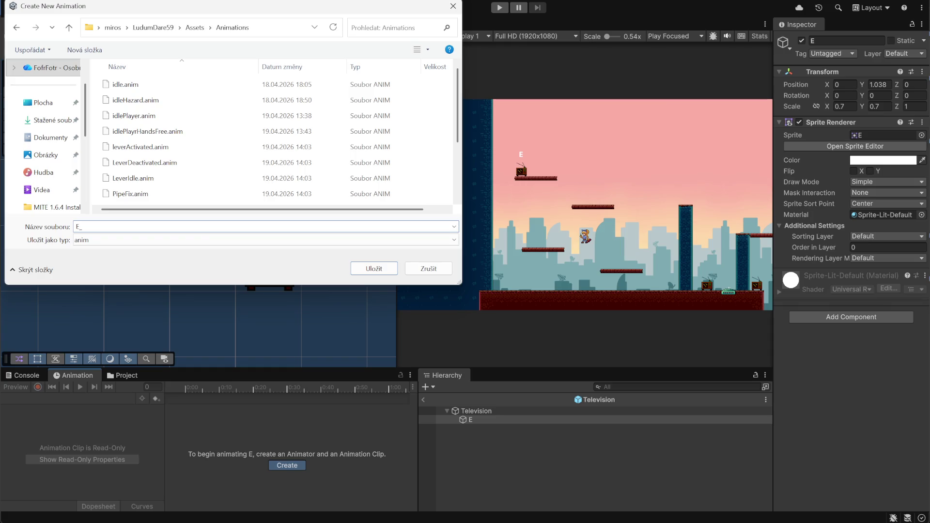
text(jump)
click(374, 269)
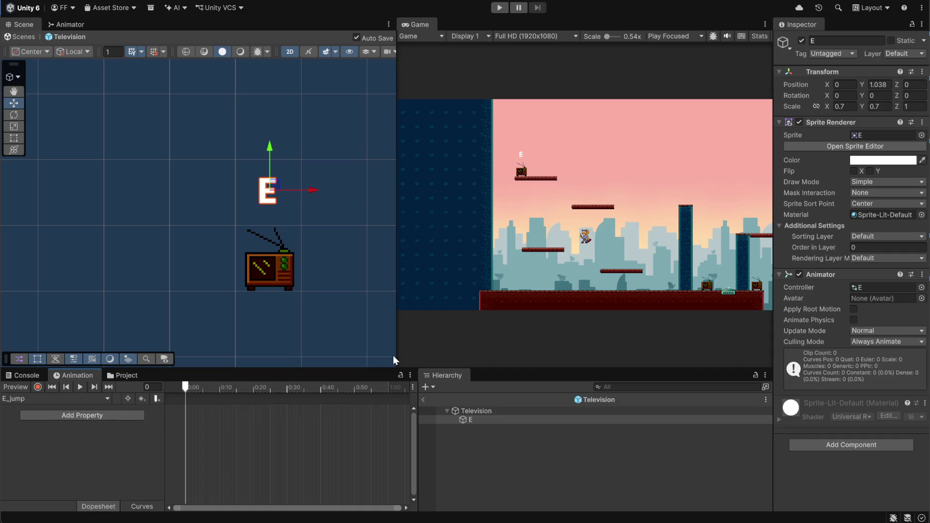
key(alt+Tab)
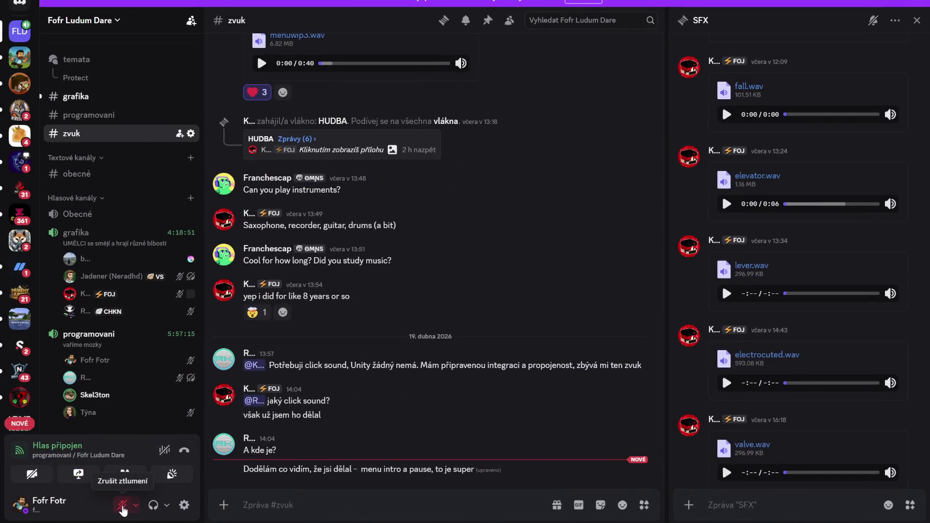
Unmute and re-mute the Discord microphone, then return to Unity.
click(122, 507)
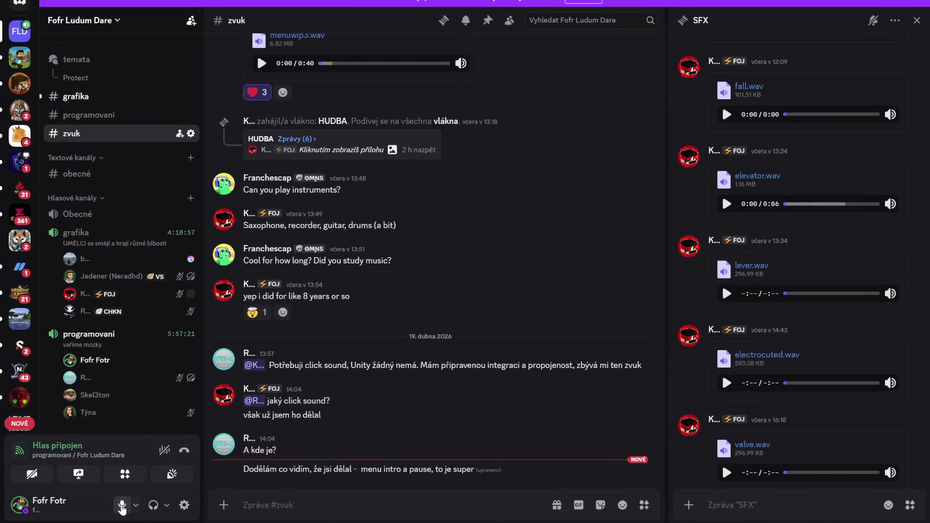
click(121, 509)
key(alt+Tab)
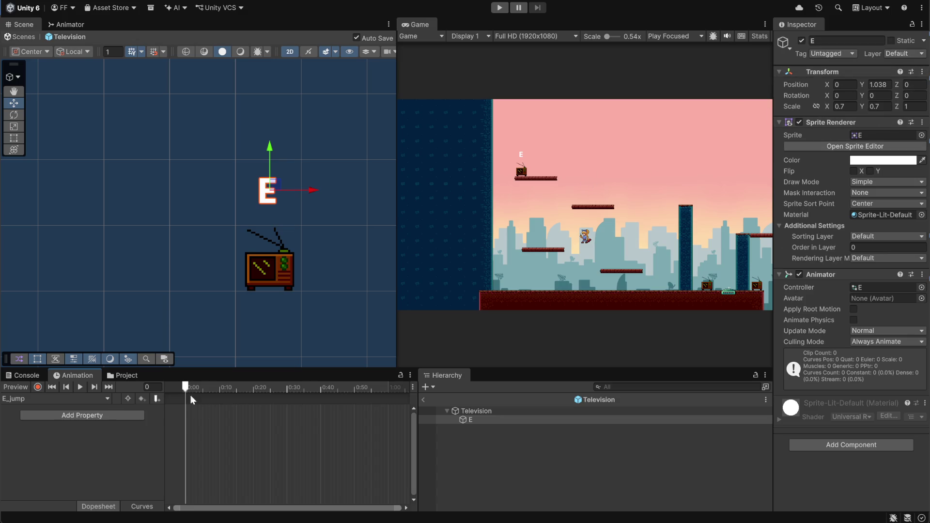
Record E's Position keys at frame 0 and lowered at frame 20, then preview.
click(38, 387)
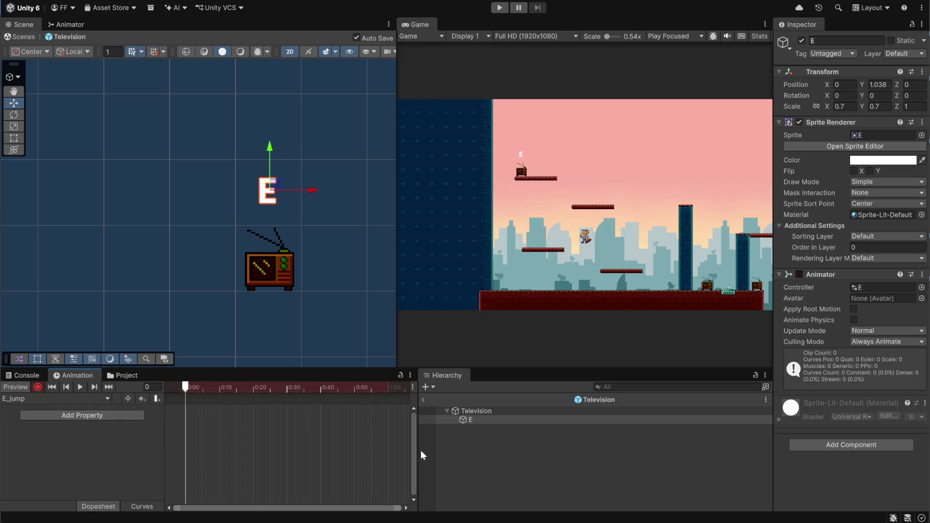
click(878, 85)
drag(271, 147, 271, 146)
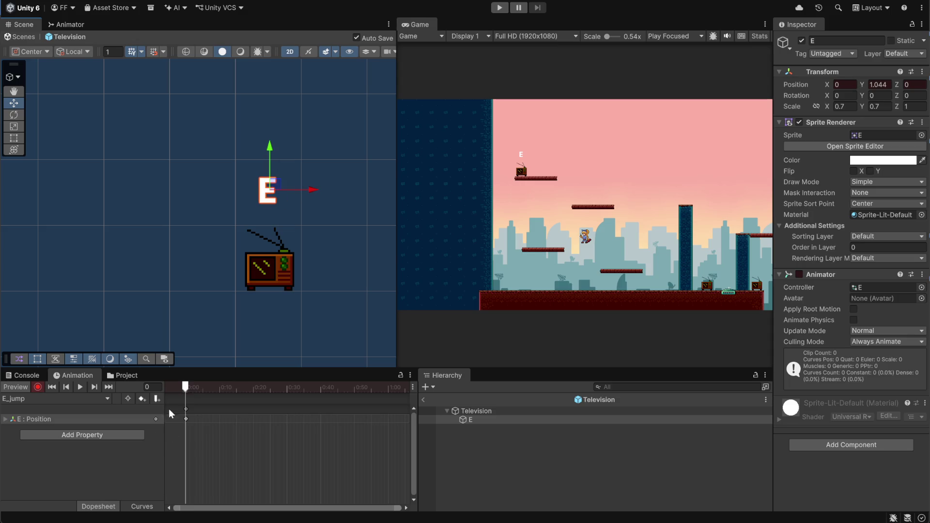
click(252, 389)
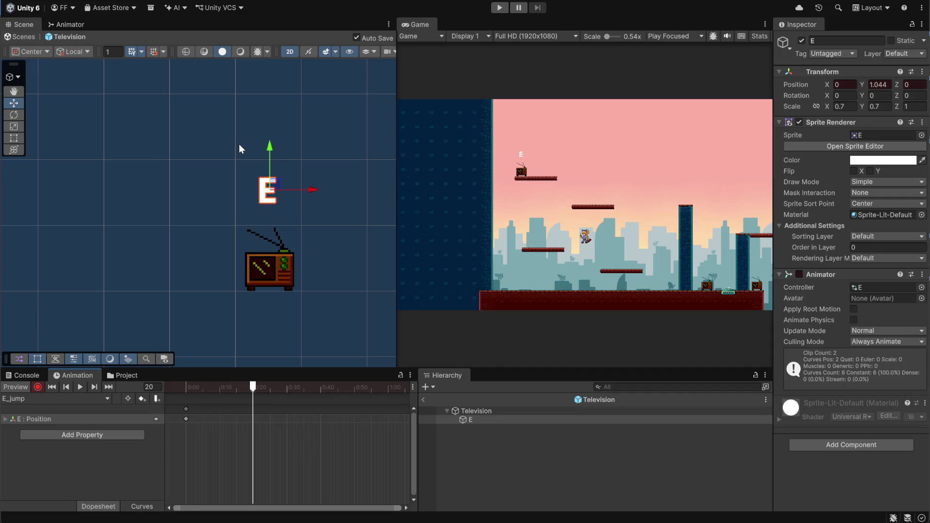
drag(272, 148, 271, 156)
click(38, 386)
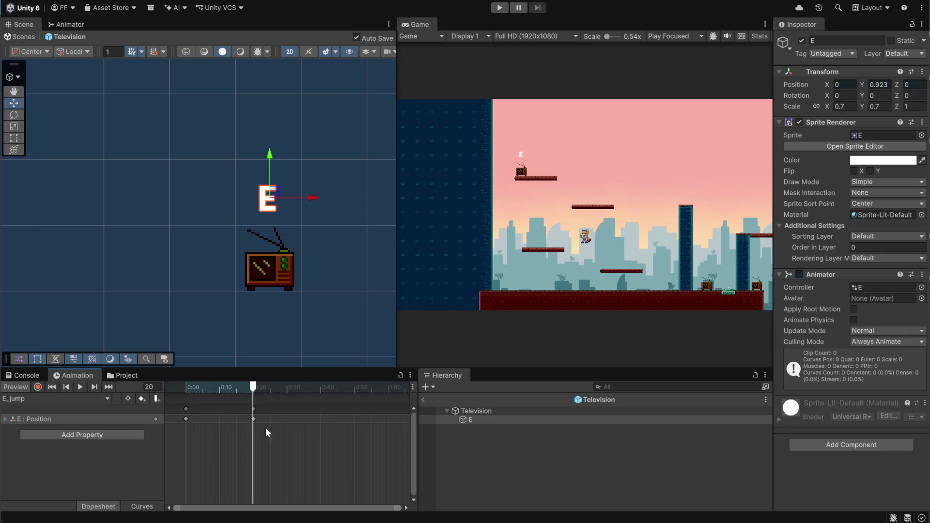
click(80, 387)
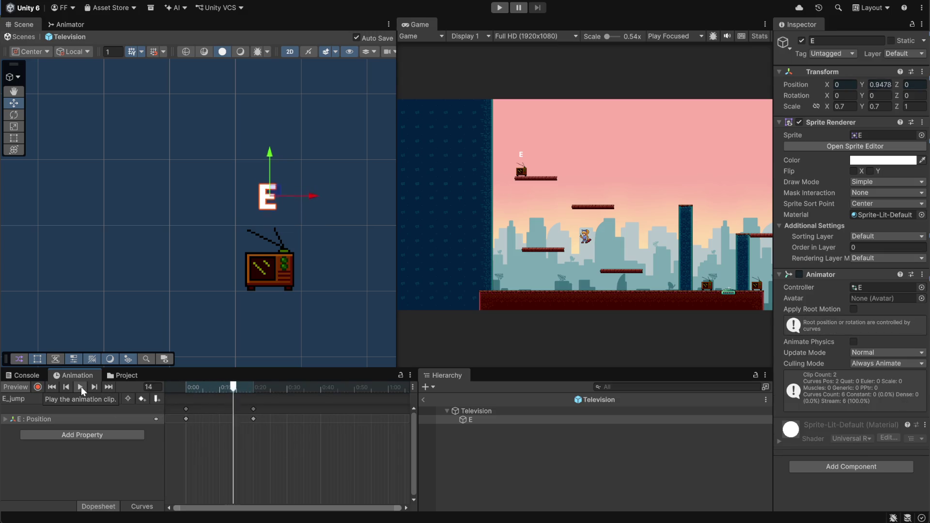
Paste the frame 0 Position key at 0:40, replay the bob, and rewind with recording on.
click(186, 420)
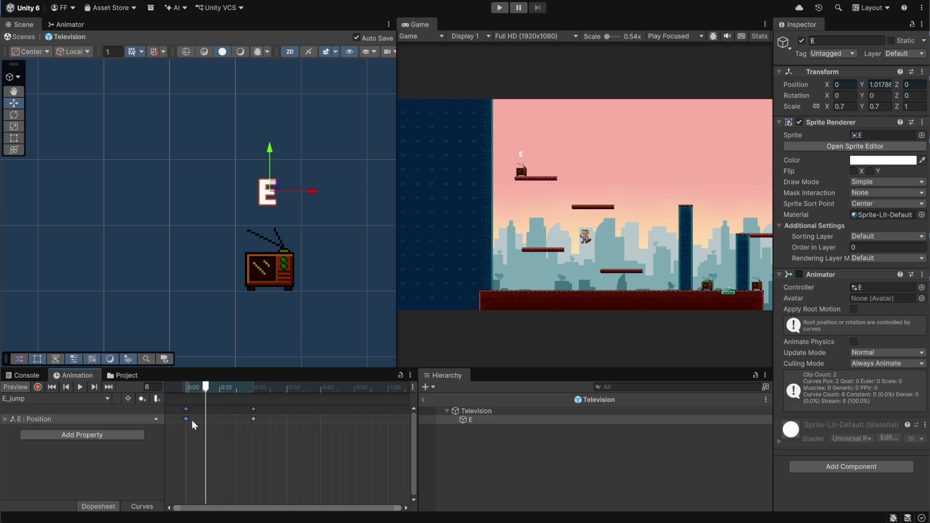
click(321, 388)
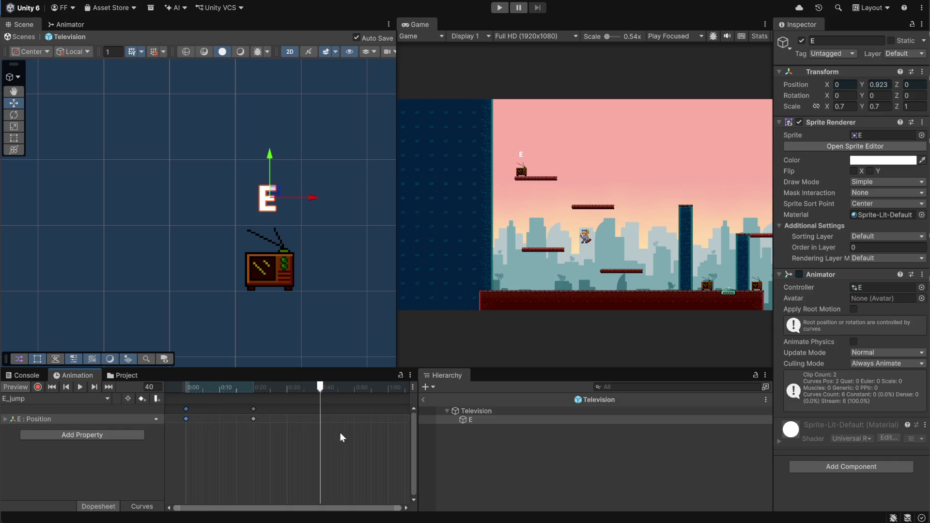
key(ctrl+v)
click(78, 386)
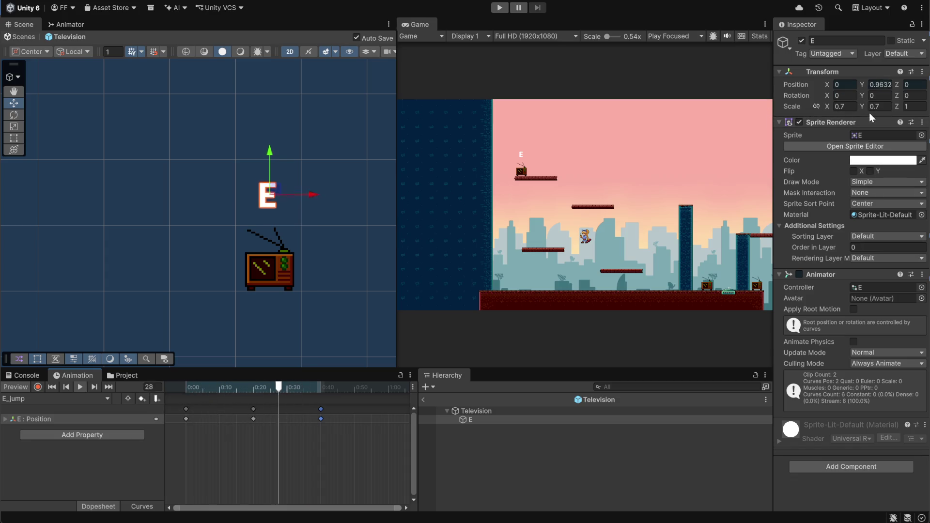
click(38, 386)
click(38, 387)
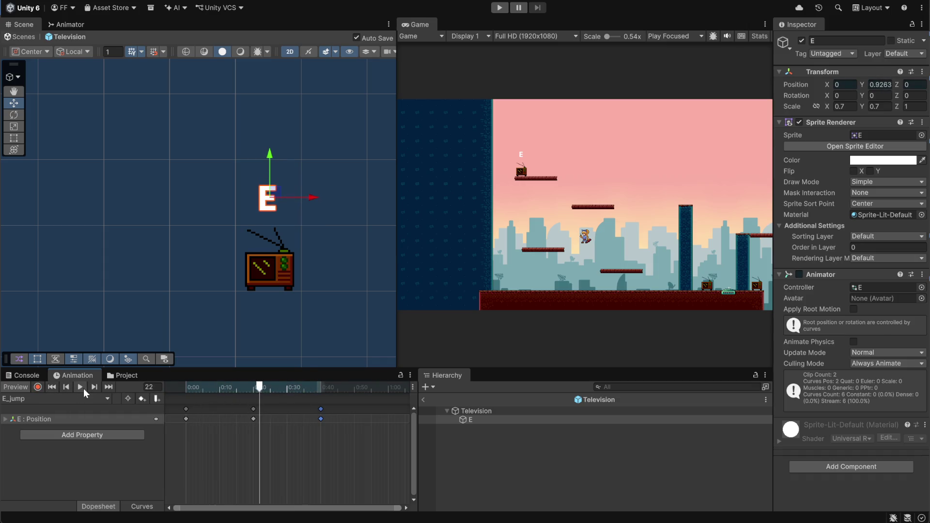
drag(245, 389, 186, 389)
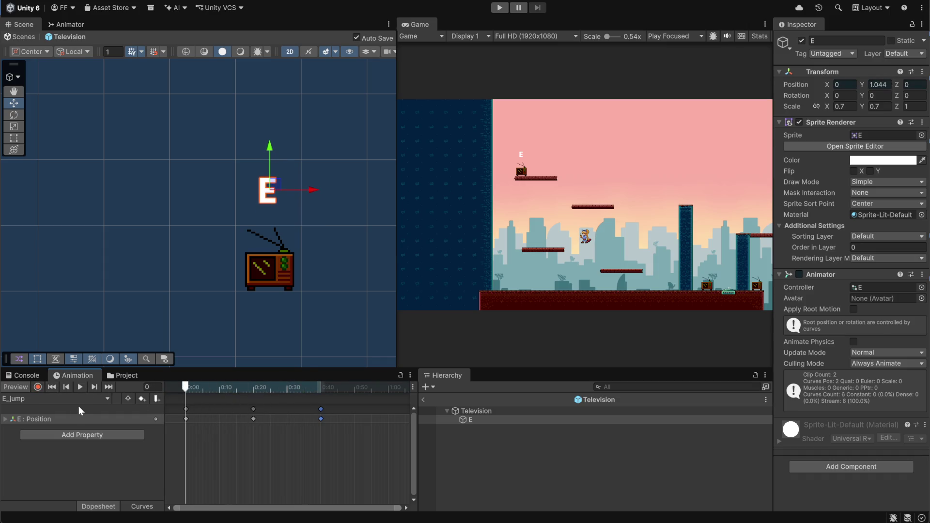
click(37, 387)
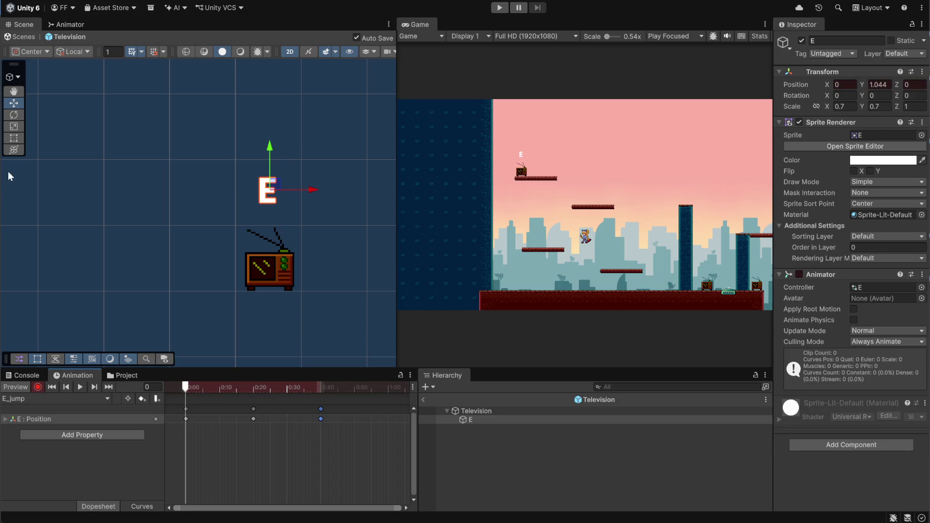
click(14, 139)
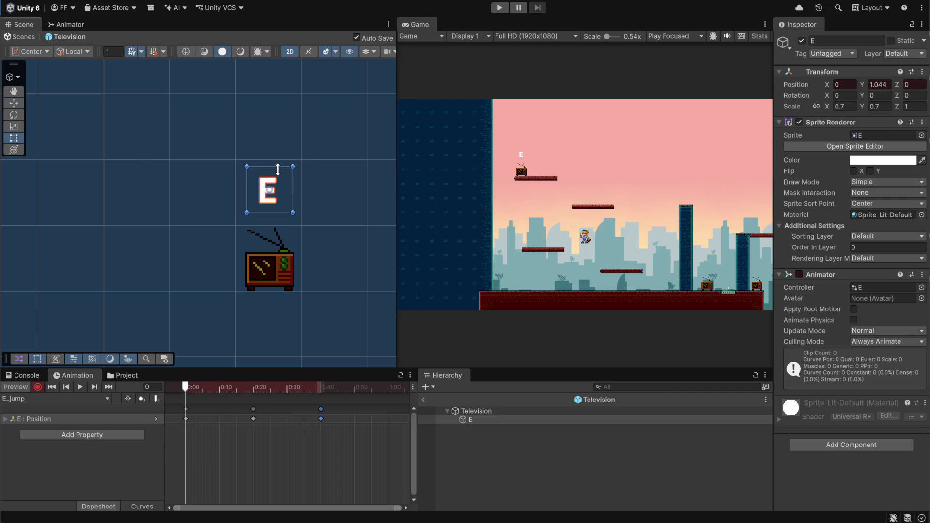
Key E's Scale X and Y at 0.8 on frame 0.
click(843, 123)
click(839, 106)
click(847, 109)
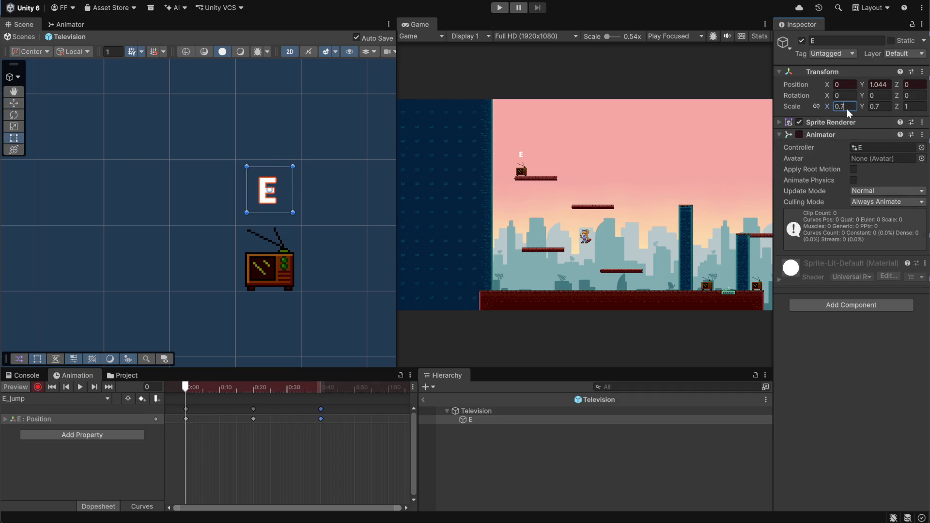
key(BackSpace)
text(8)
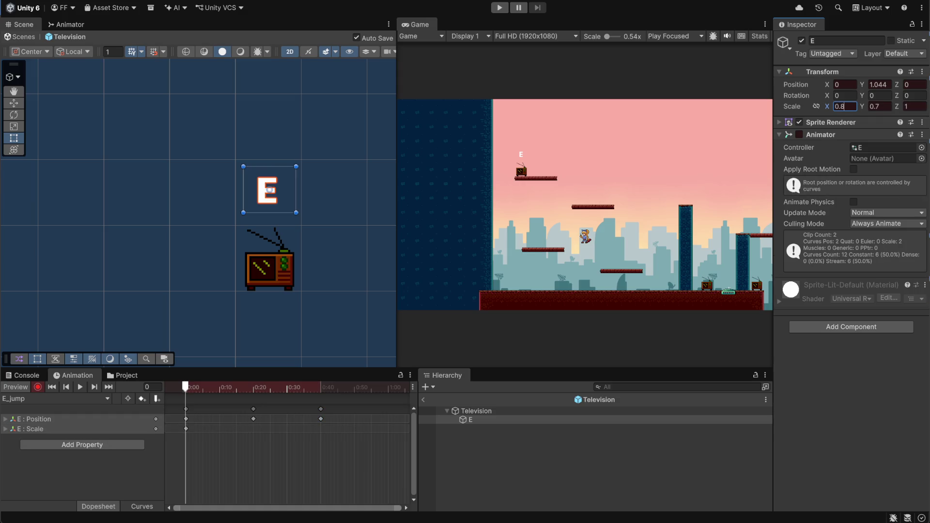
click(875, 106)
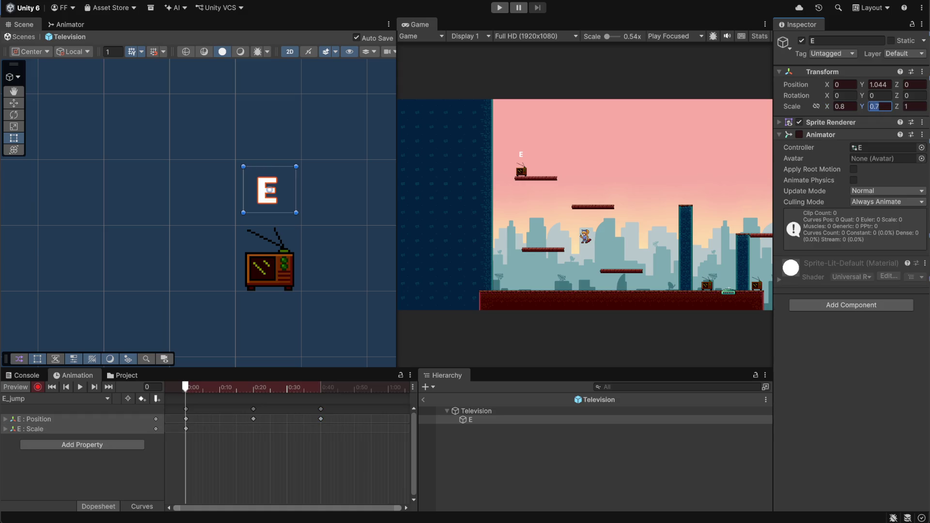
key(BackSpace)
text(8)
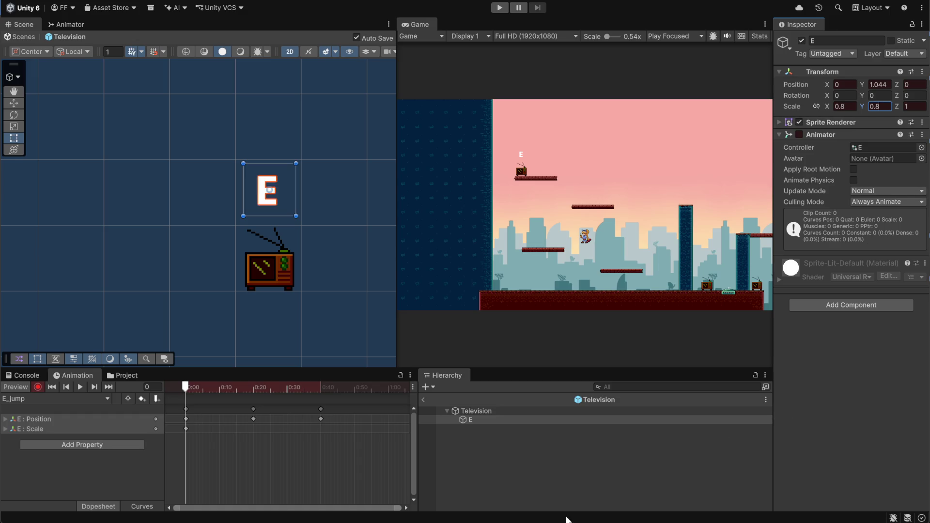
Key E's Scale X and Y at 0.7 on frame 20 and stop recording.
click(252, 387)
click(852, 110)
text(0.7)
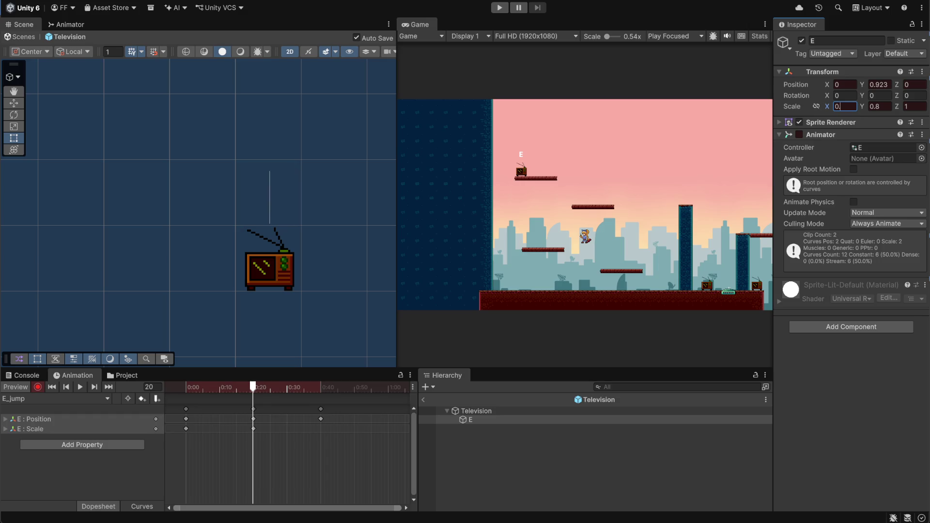
key(Tab)
text(0.7)
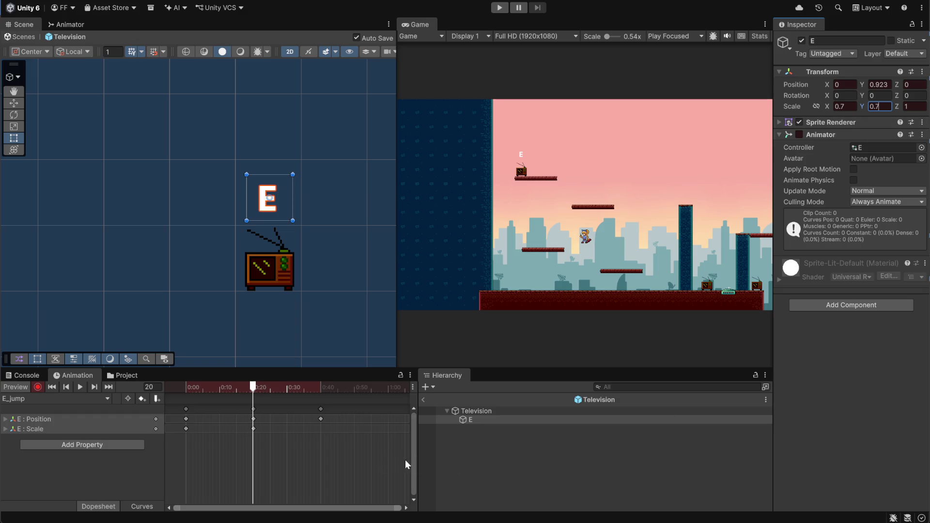
click(37, 387)
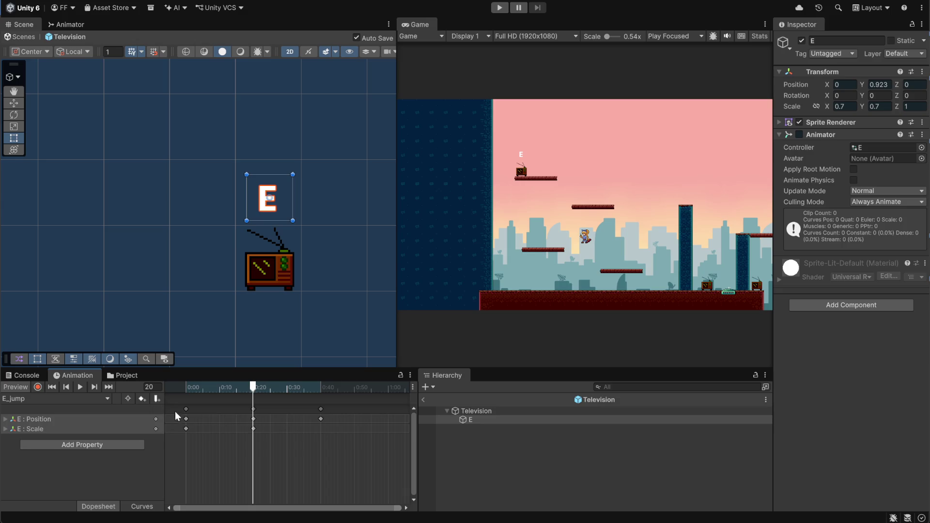
Paste the frame 0 Scale key at 0:40, play the pulse, rewind, and reselect E.
click(187, 428)
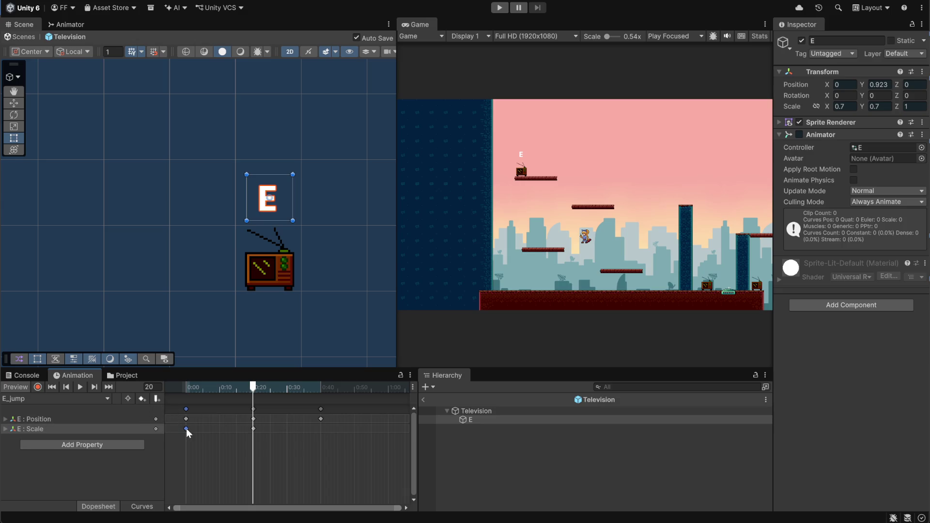
click(320, 430)
click(321, 389)
key(ctrl+v)
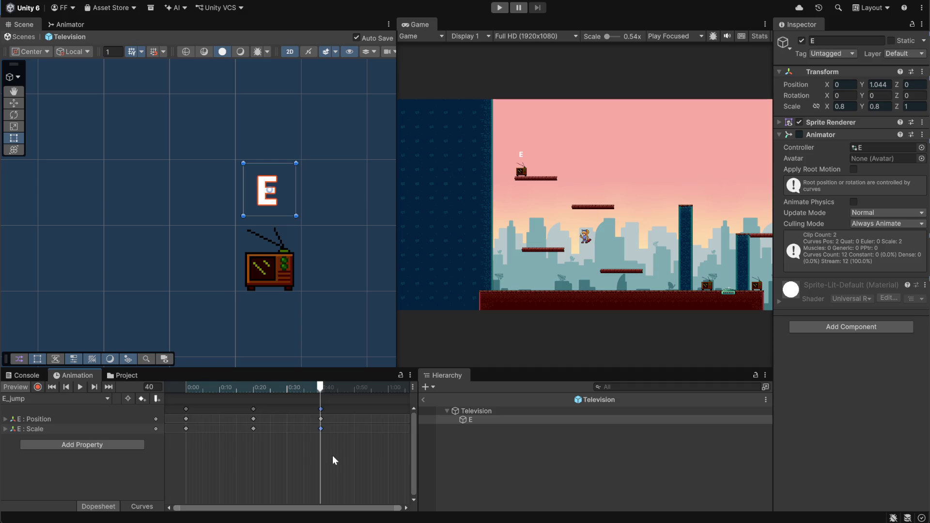
click(75, 388)
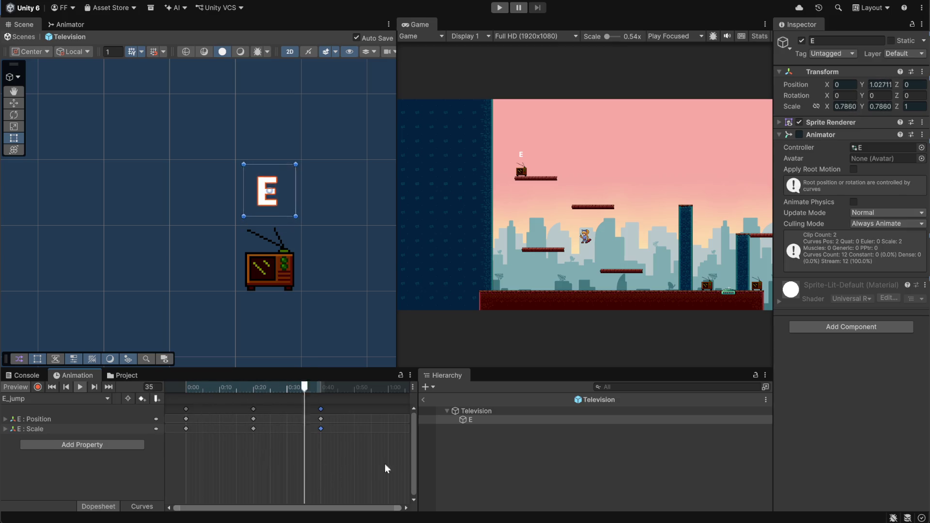
click(80, 386)
drag(286, 385, 185, 387)
click(497, 434)
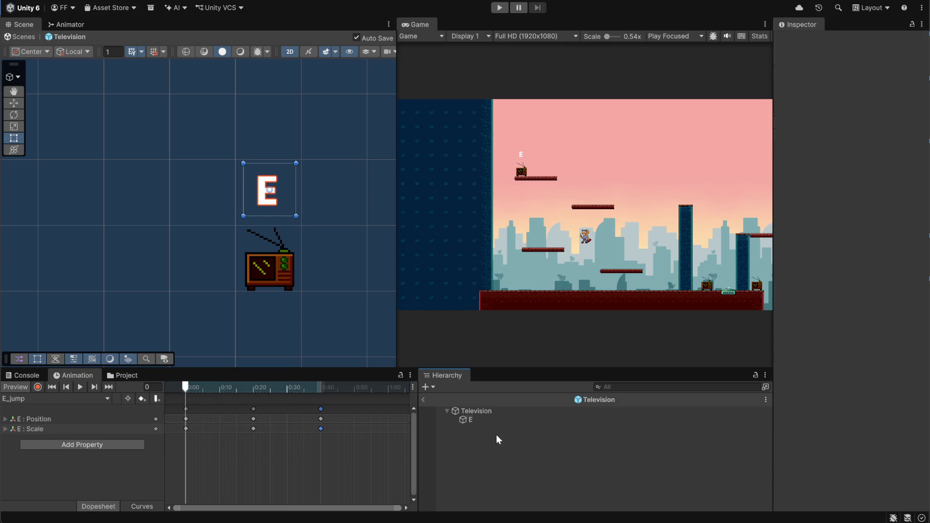
click(482, 419)
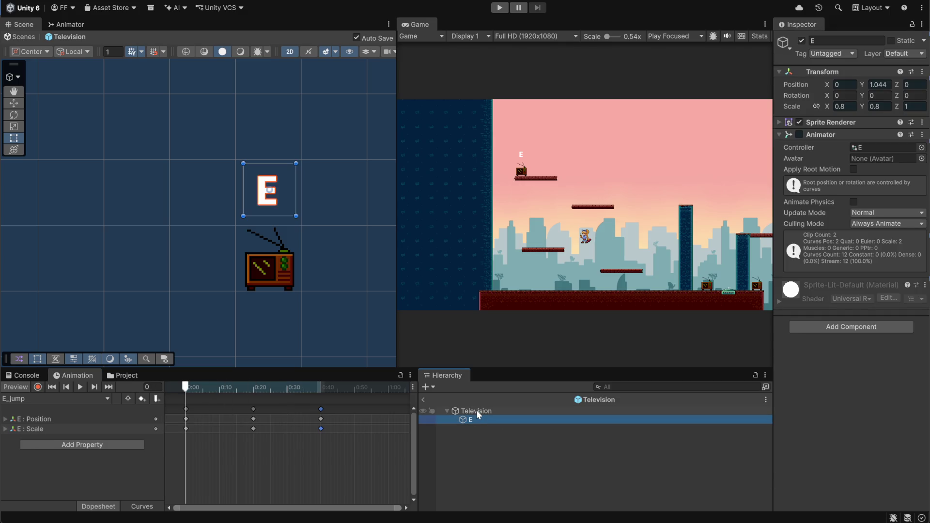
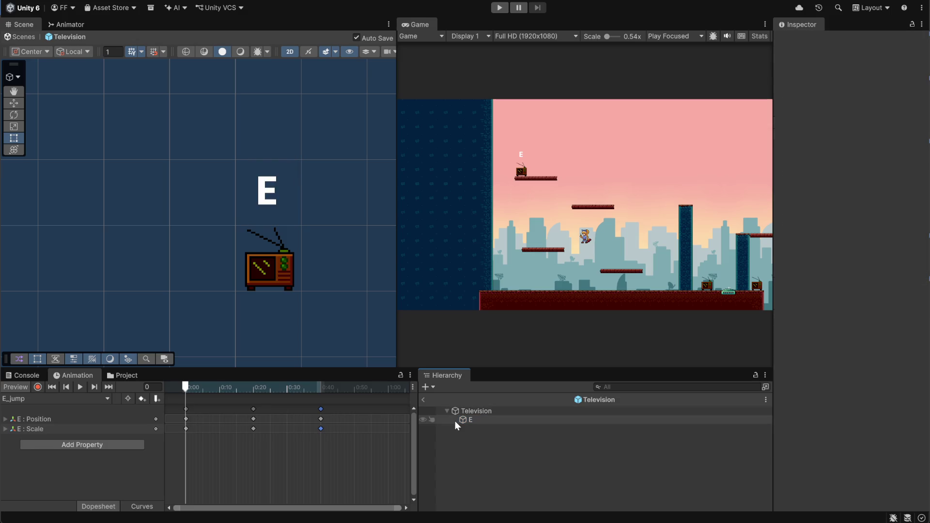
Select Television and open its TelevisionCollectible script in VS Code from the Inspector.
click(479, 410)
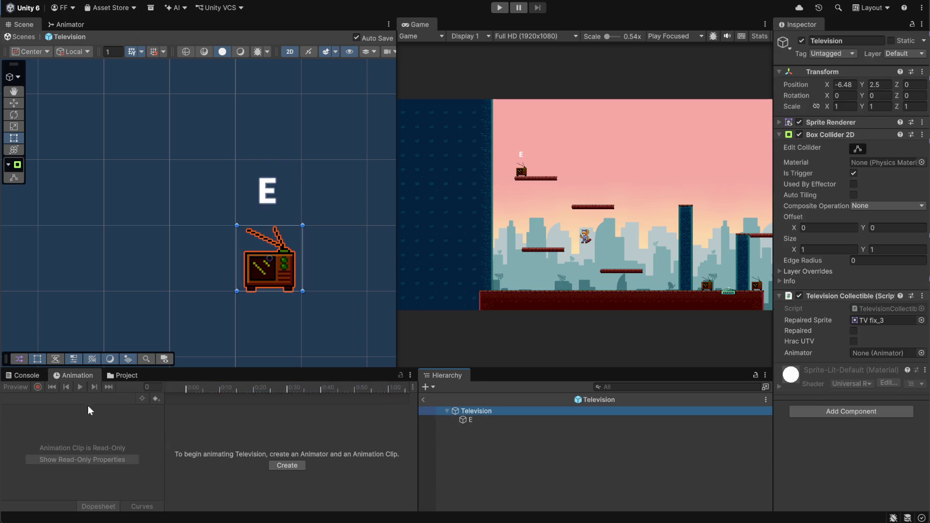
click(124, 375)
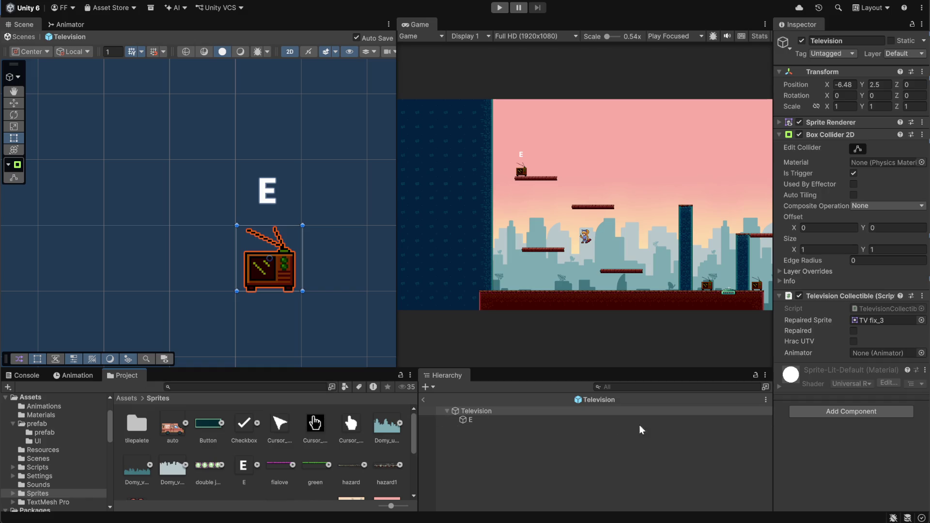
double_click(872, 310)
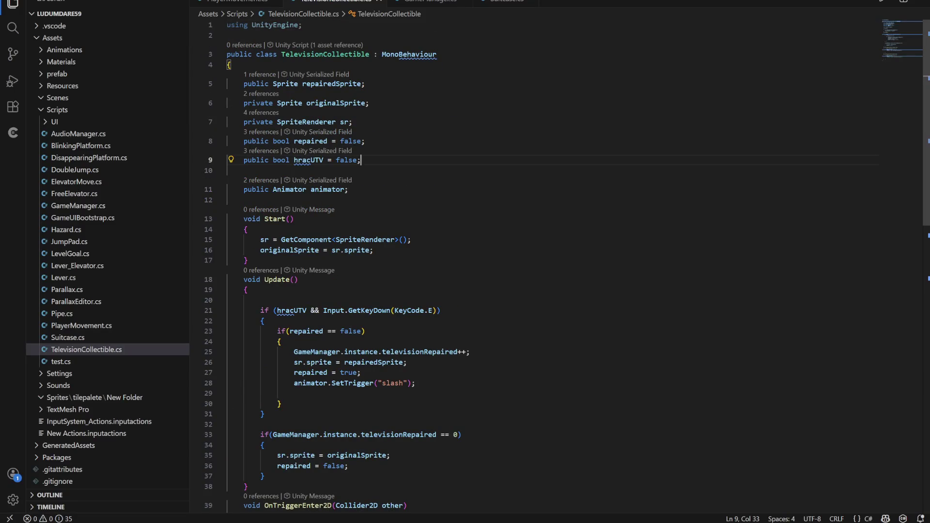
Add a new line 11 after hracUTV with a public GameObject field declaration.
key(Return)
key(Return)
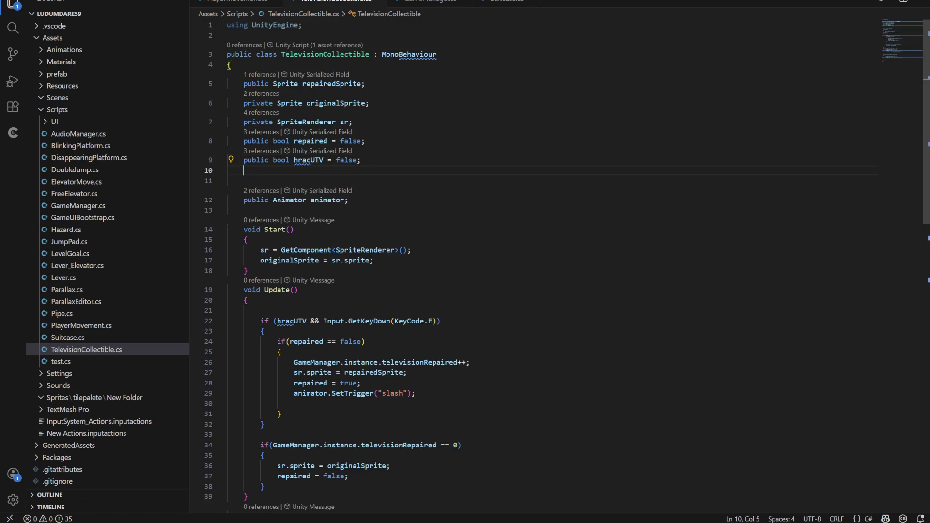
text(o)
key(Return)
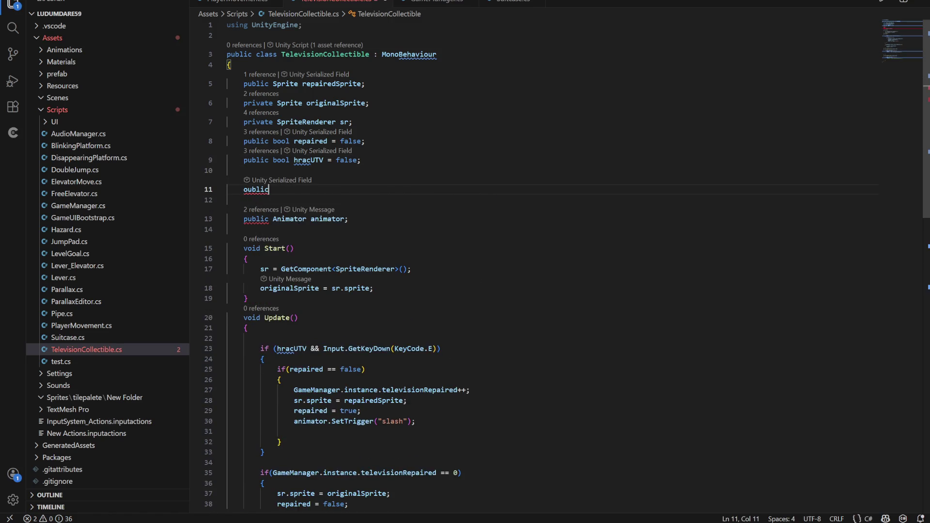
key(BackSpace)
key(BackSpace)
key(BackSpace)
text(public v)
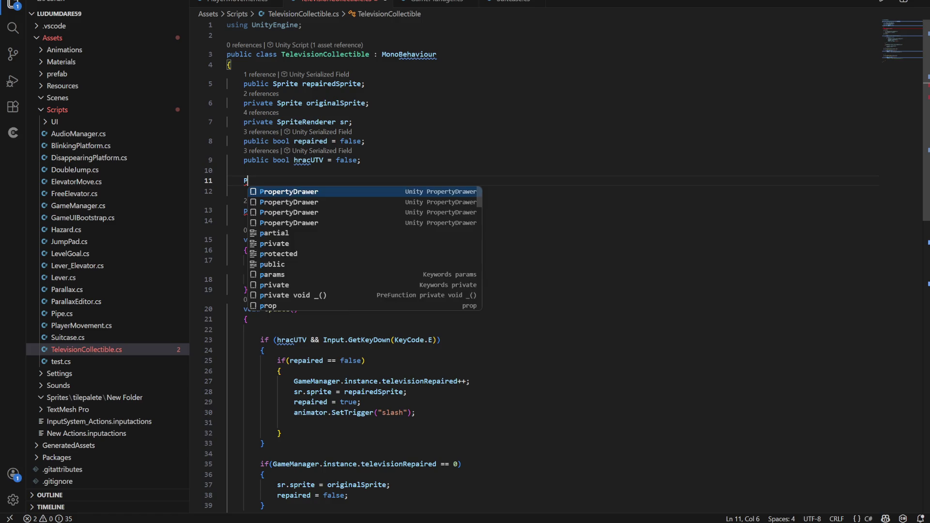
text(oid)
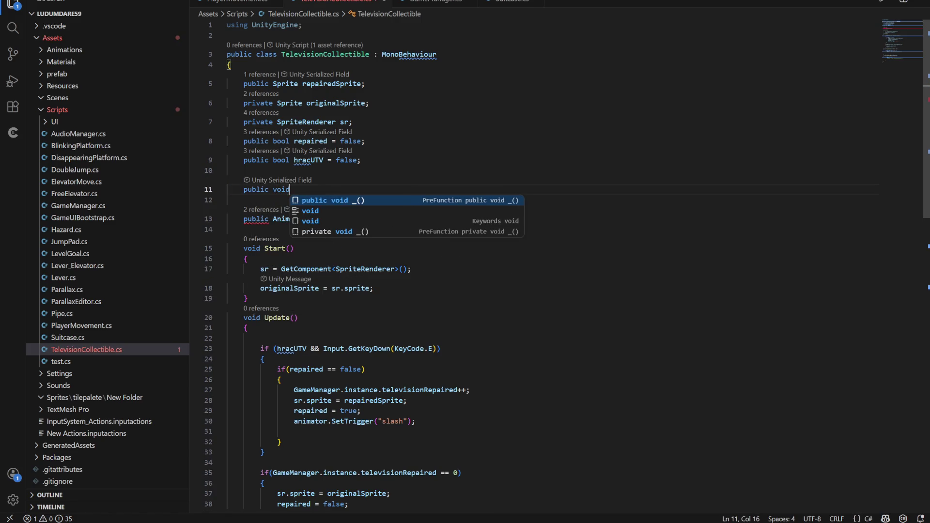
key(BackSpace)
key(BackSpace)
key(BackSpace)
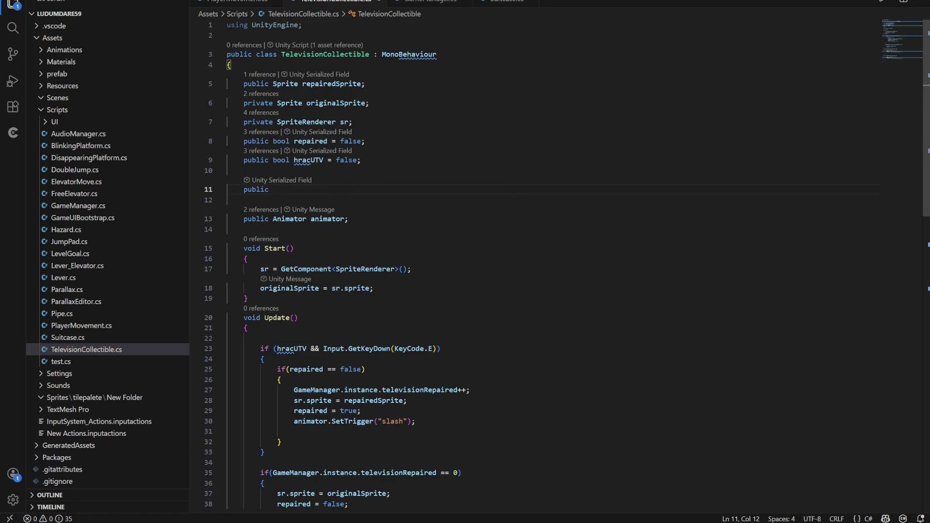
text(Ga)
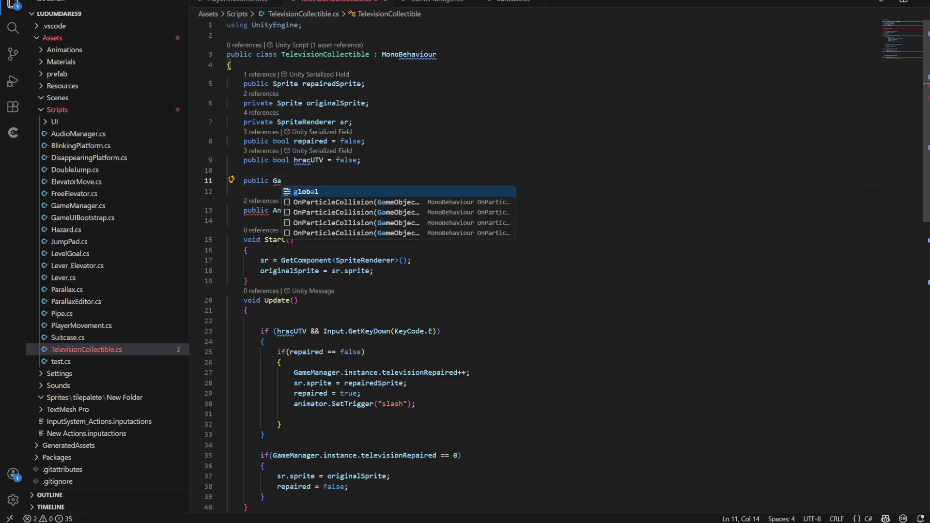
key(BackSpace)
key(BackSpace)
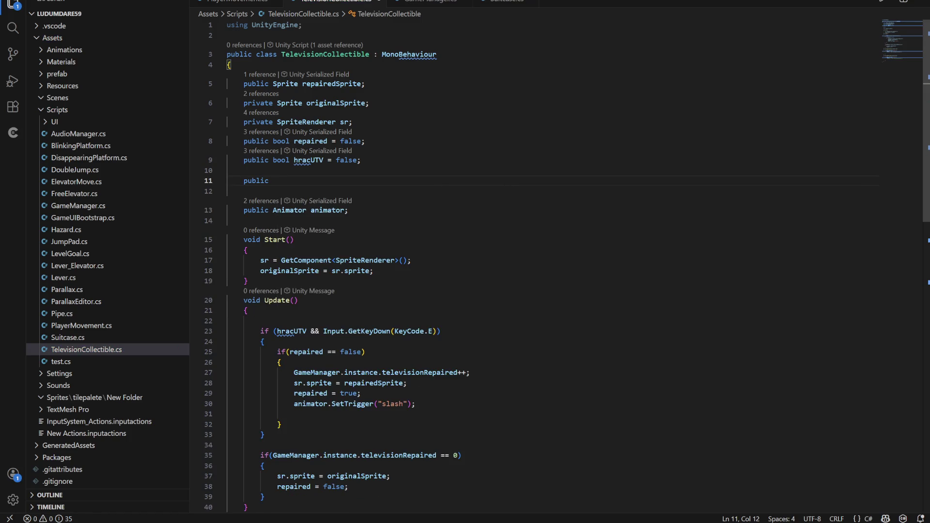
text(GameObject = )
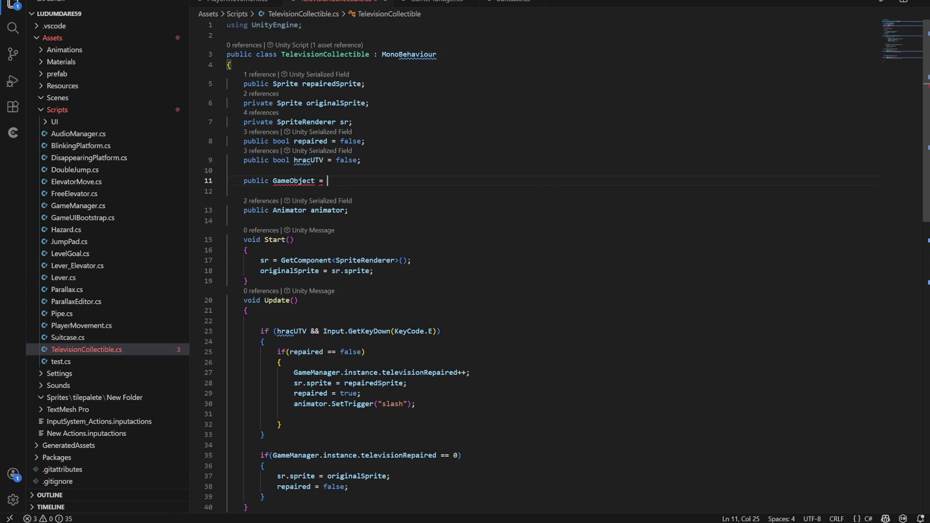
text(e)
key(BackSpace)
text(E;)
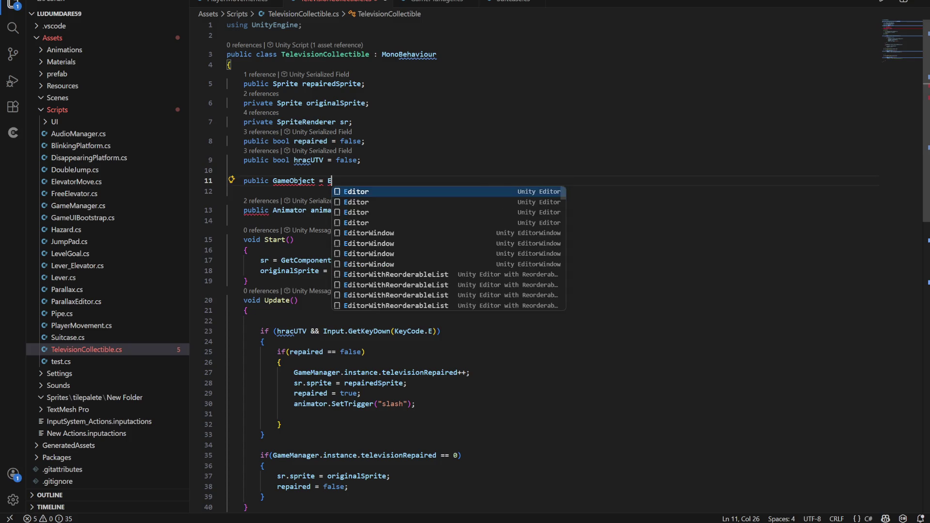
Name the field letterE and delete the stray equals sign so it reads 'public GameObject letterE;'.
click(228, 209)
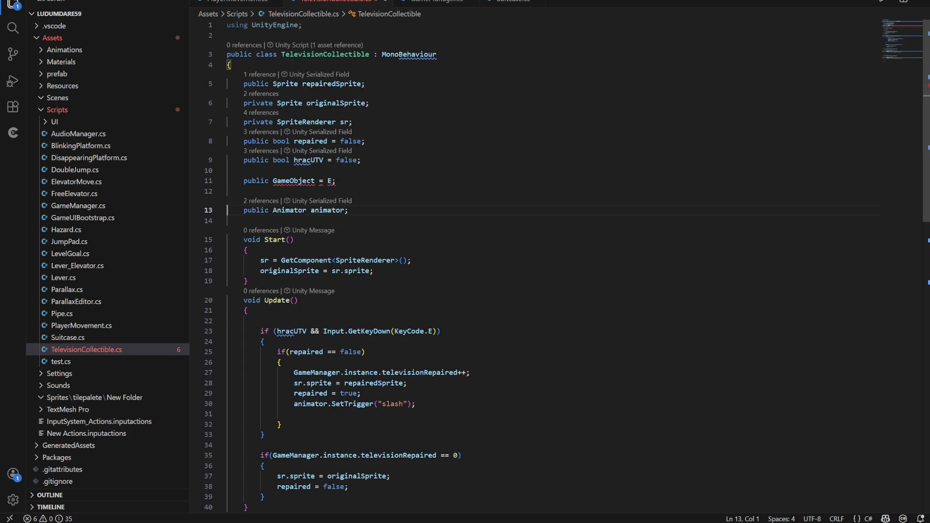
click(335, 181)
key(BackSpace)
text(lee)
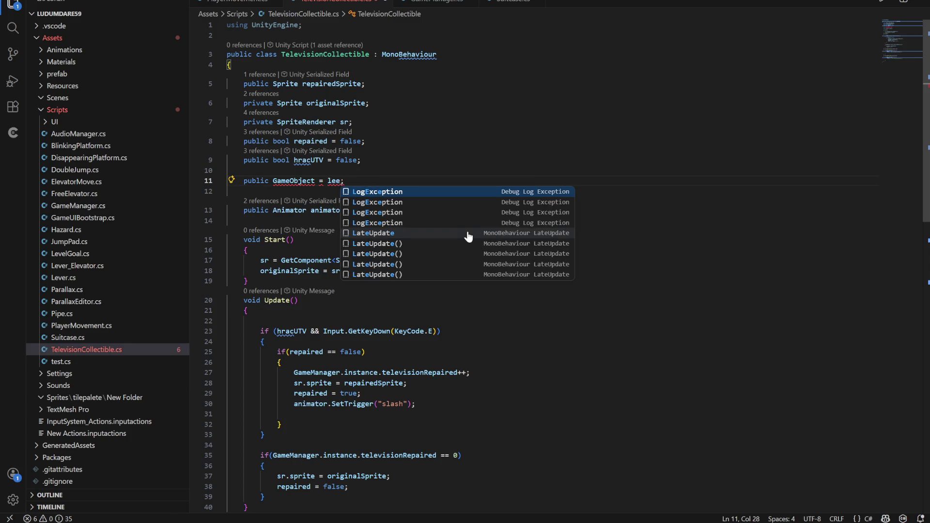
key(BackSpace)
text(tter E)
key(Left)
key(BackSpace)
key(Right)
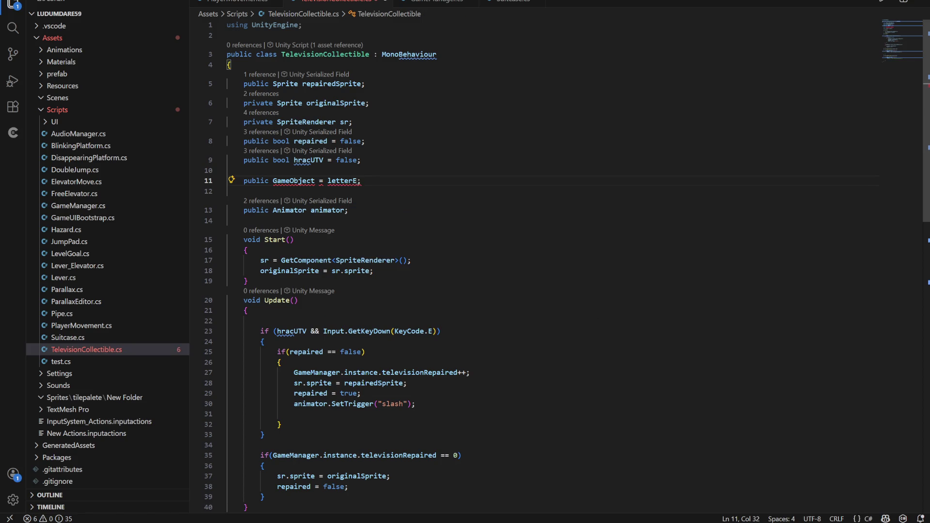
click(348, 210)
double_click(294, 180)
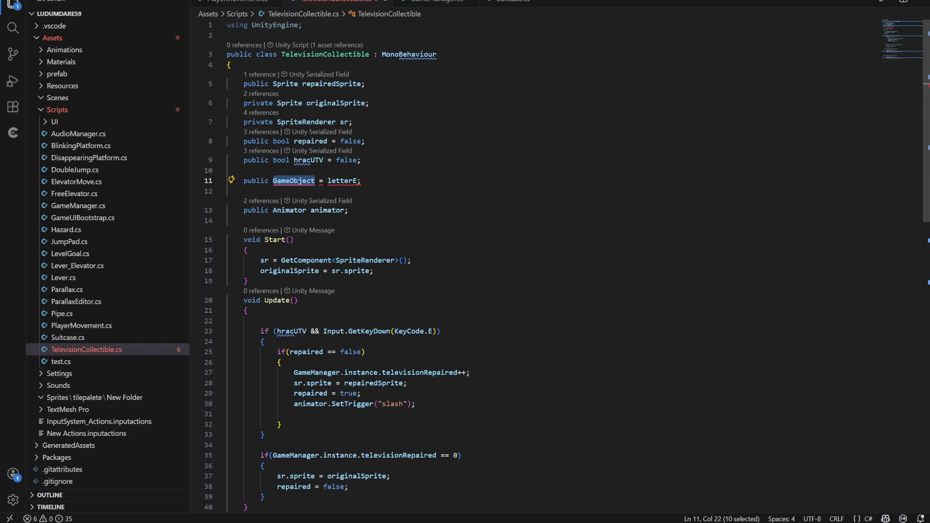
click(252, 141)
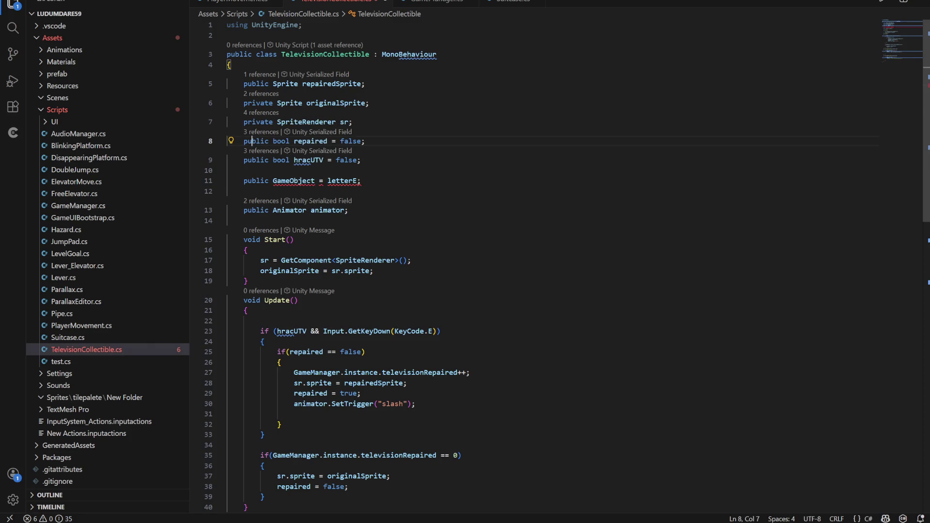
click(320, 180)
key(Delete)
key(Delete)
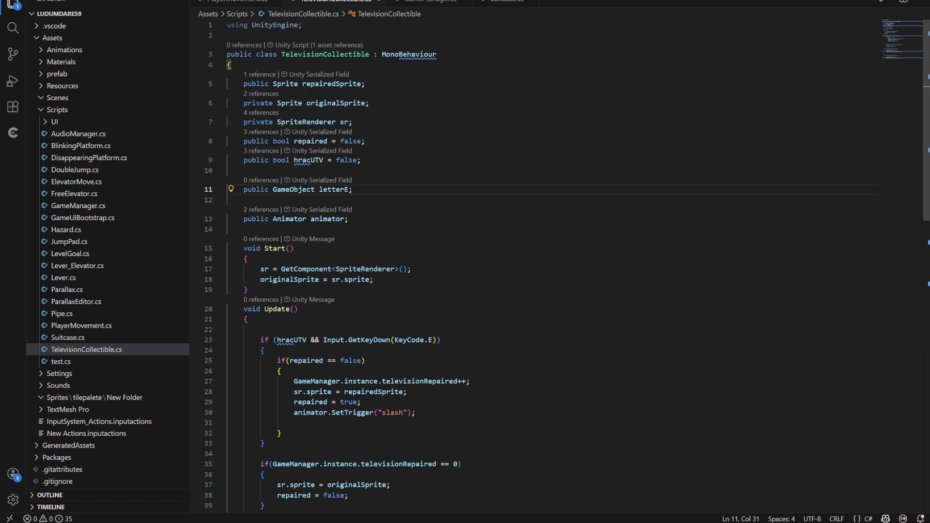
Add letterE.setActive(true); on line 47 inside OnTriggerEnter2D.
click(228, 219)
scroll(227, 218, down, 10)
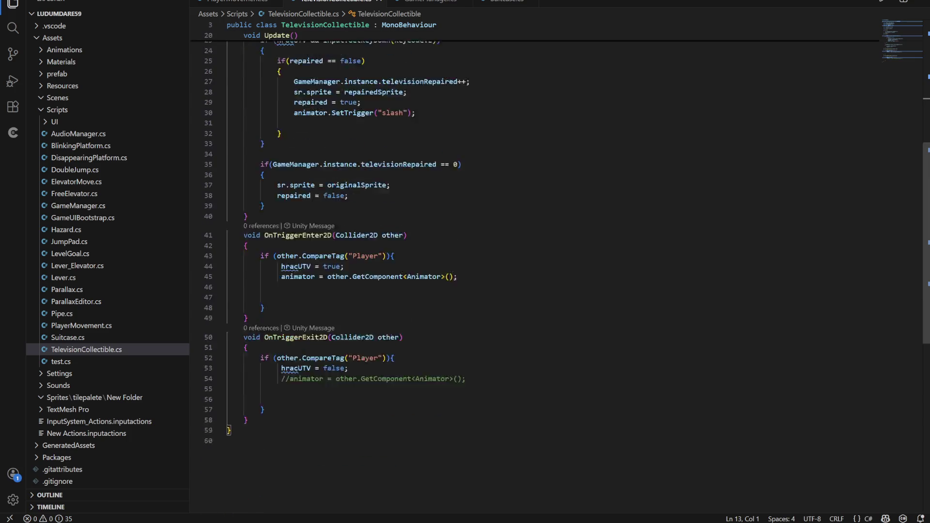
scroll(228, 218, up, 3)
scroll(557, 276, down, 1)
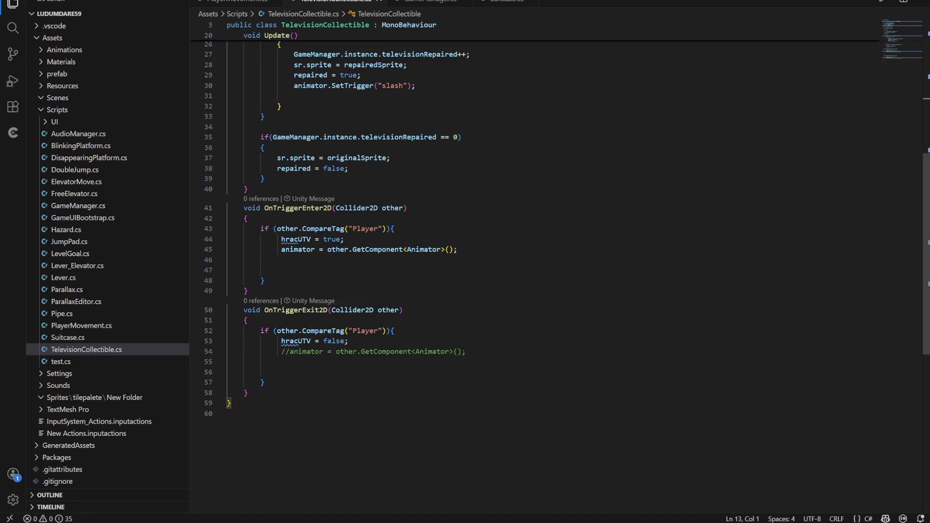
click(228, 260)
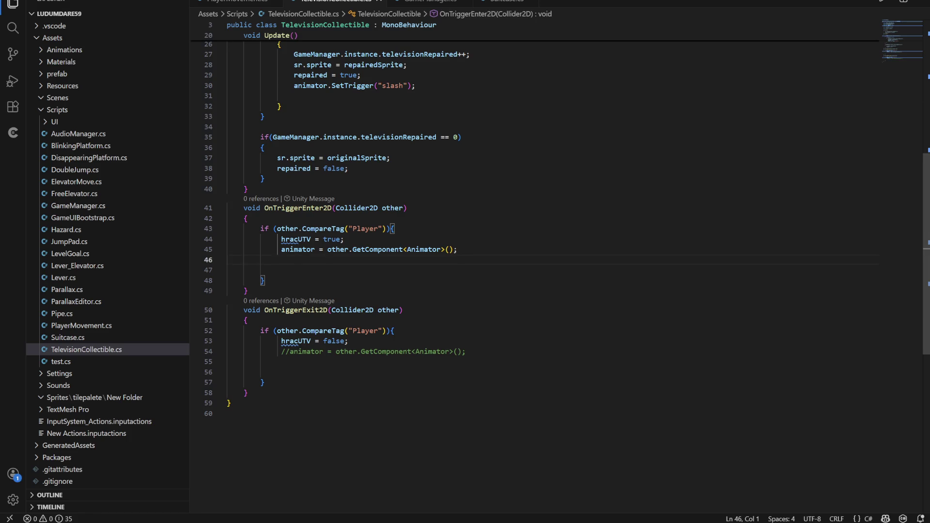
click(228, 270)
click(293, 270)
text(letterE.set)
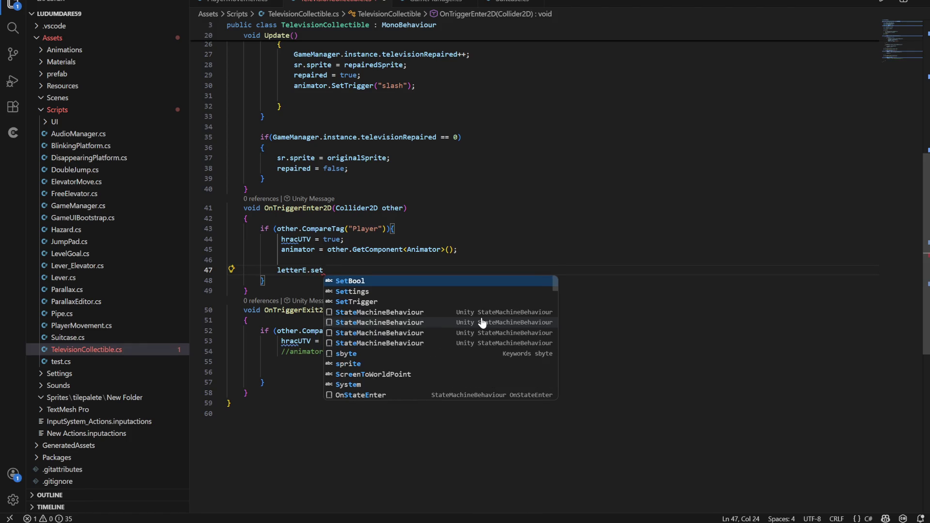
text(Active)
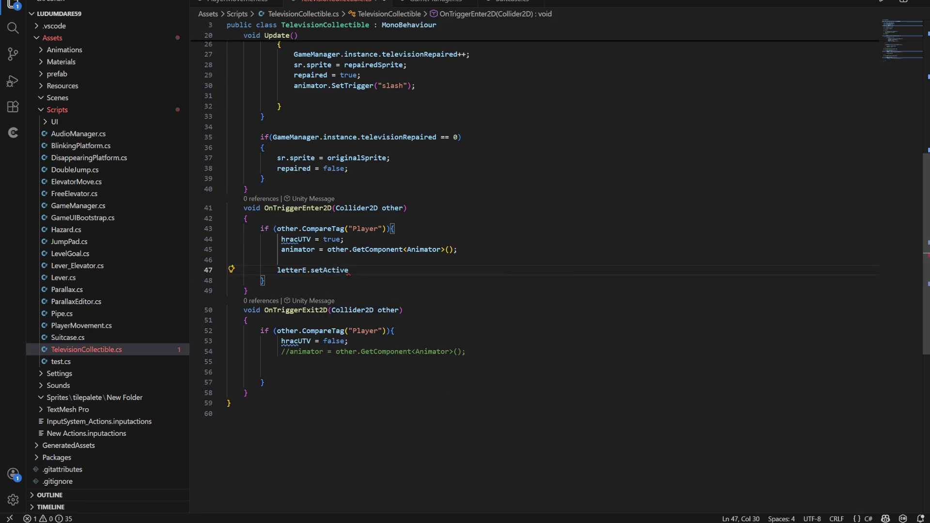
text((true)
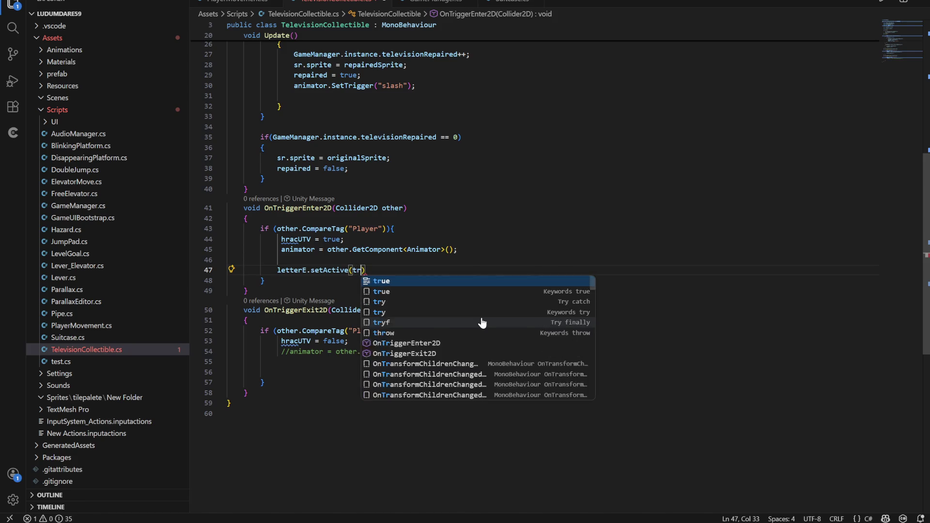
text();)
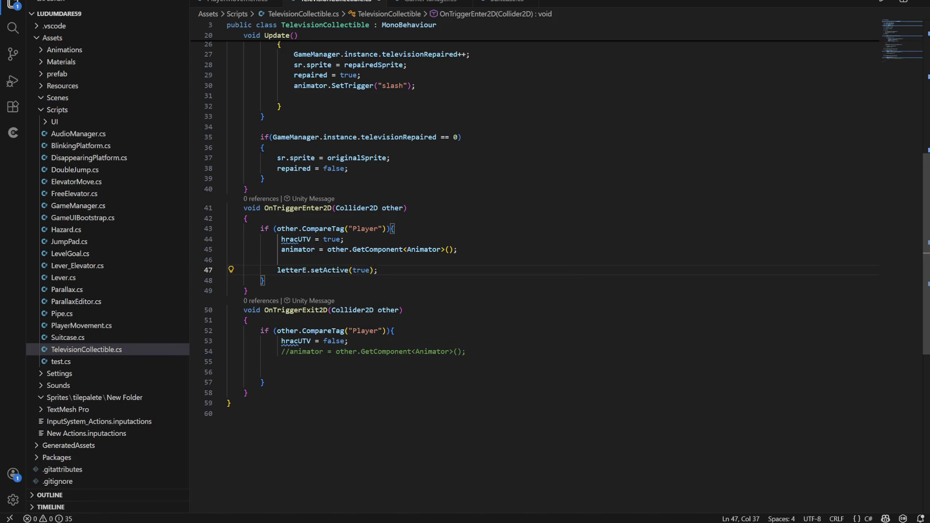
Copy the line into OnTriggerExit2D as letterE.setActive(false); and save the script.
key(shift+Left)
key(shift+Left)
key(shift+Left)
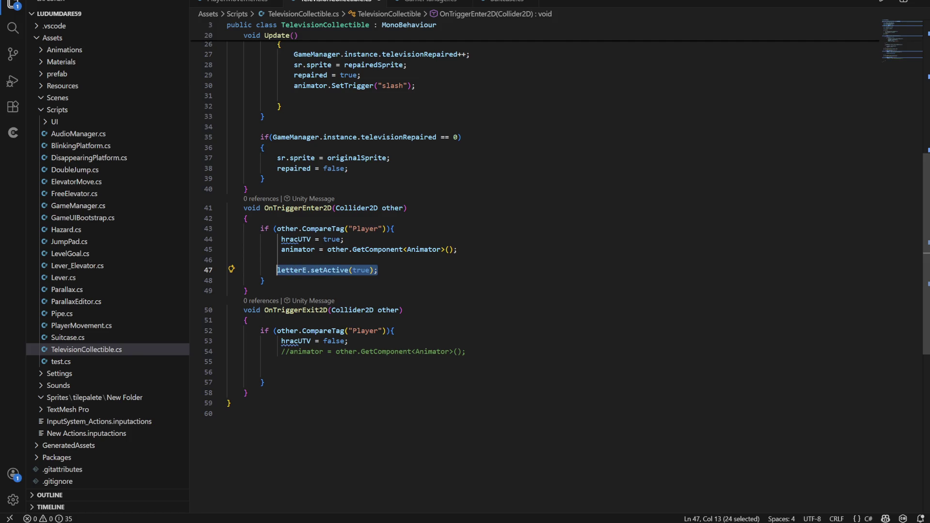
key(Down)
key(Down)
key(Down)
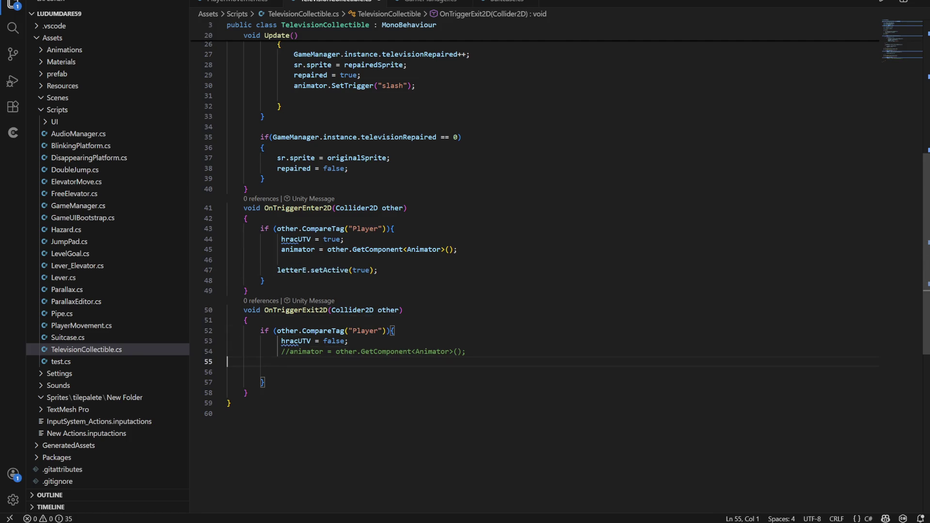
key(Up)
key(Tab)
text(letterE.setActive(true);)
key(Left)
key(BackSpace)
key(BackSpace)
key(BackSpace)
text(false)
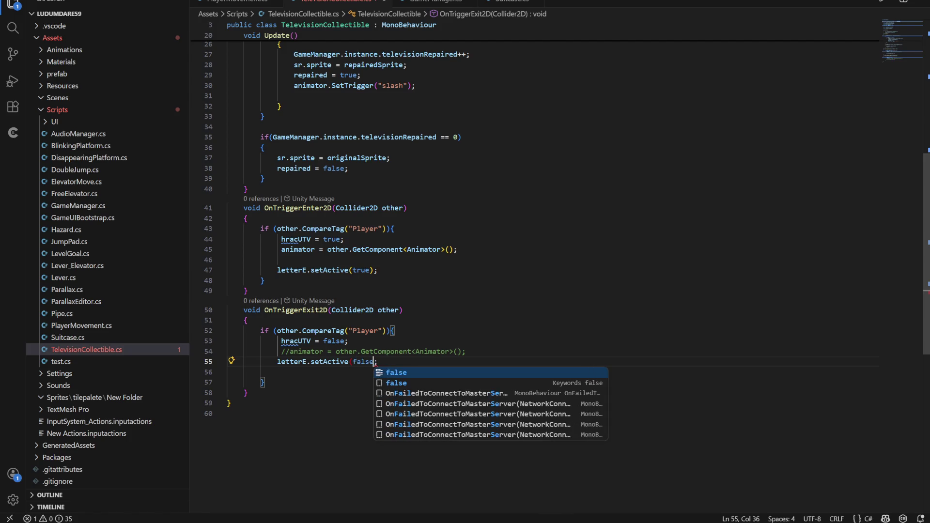
key(Right)
key(BackSpace)
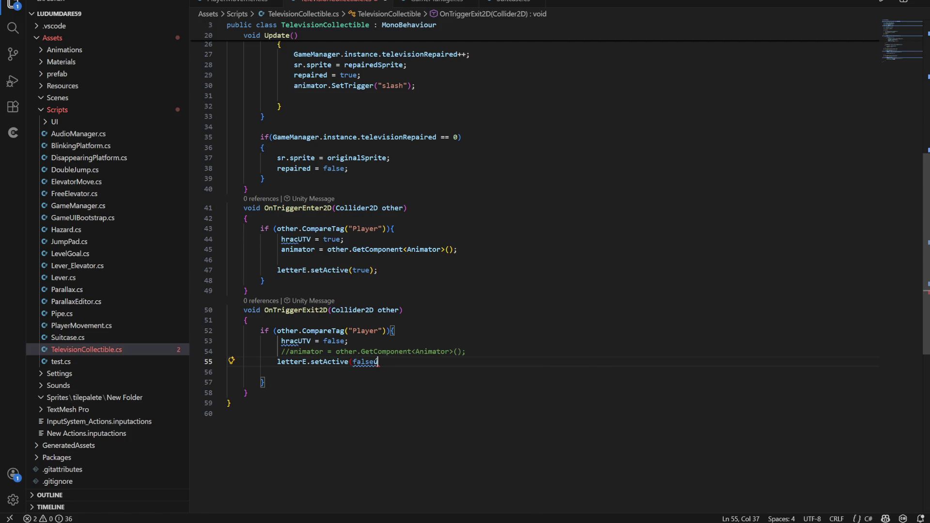
text();)
key(ctrl+s)
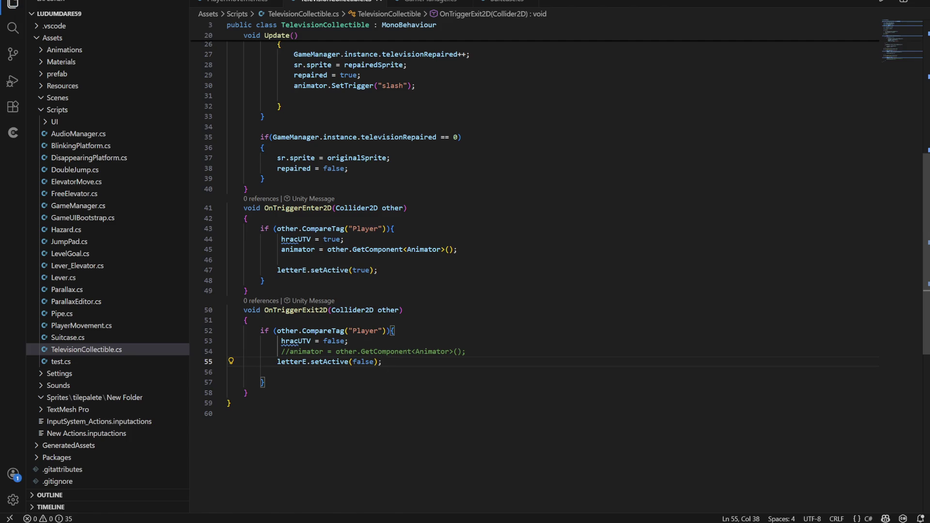
Check the setActive compile errors in Unity's Console, then return to the script.
key(alt+Tab)
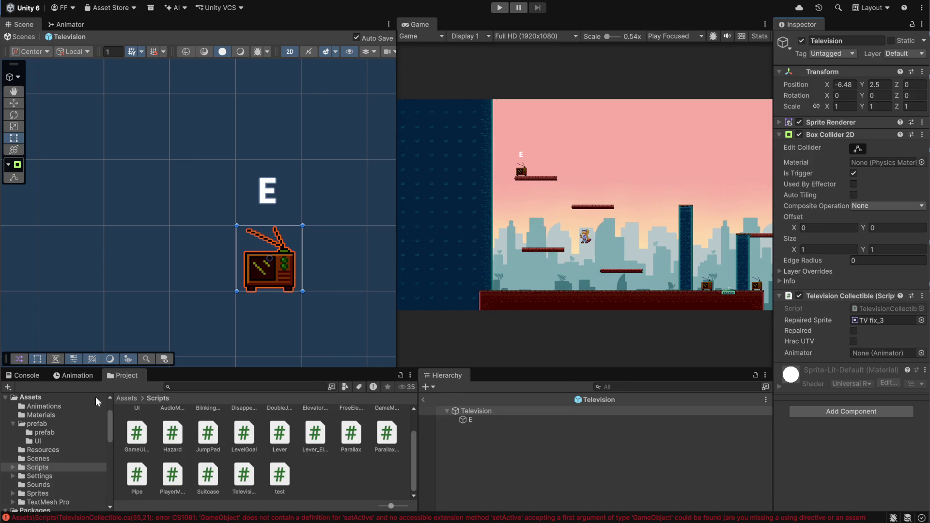
click(26, 376)
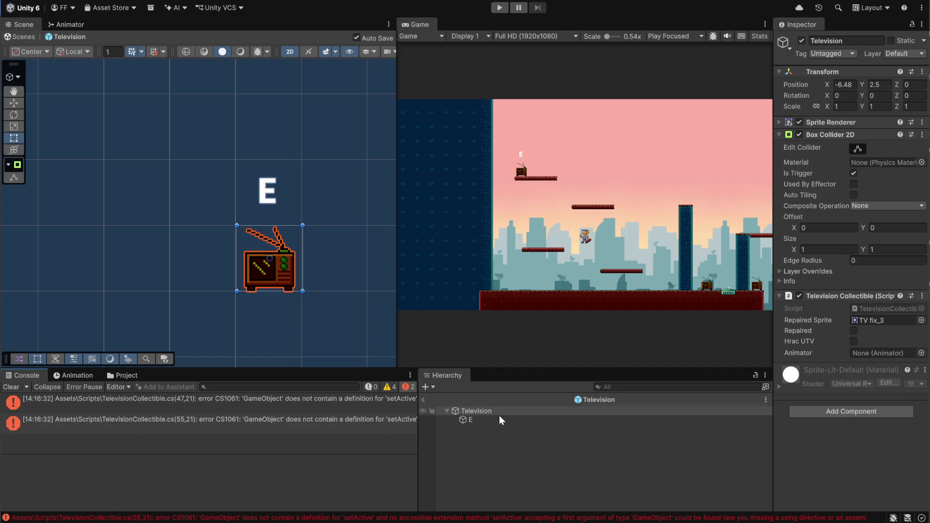
key(alt+Tab)
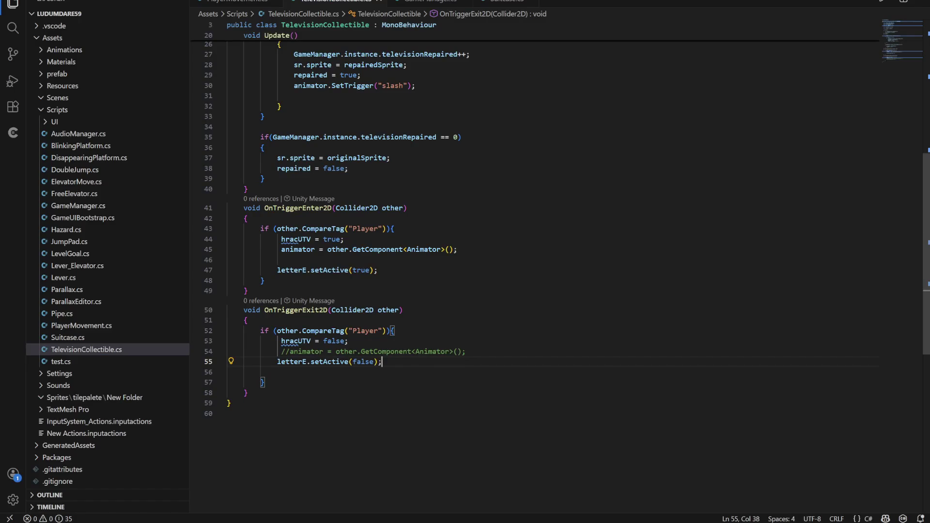
Insert .transform after letterE on line 55, making it letterE.transform.setActive(false).
click(307, 362)
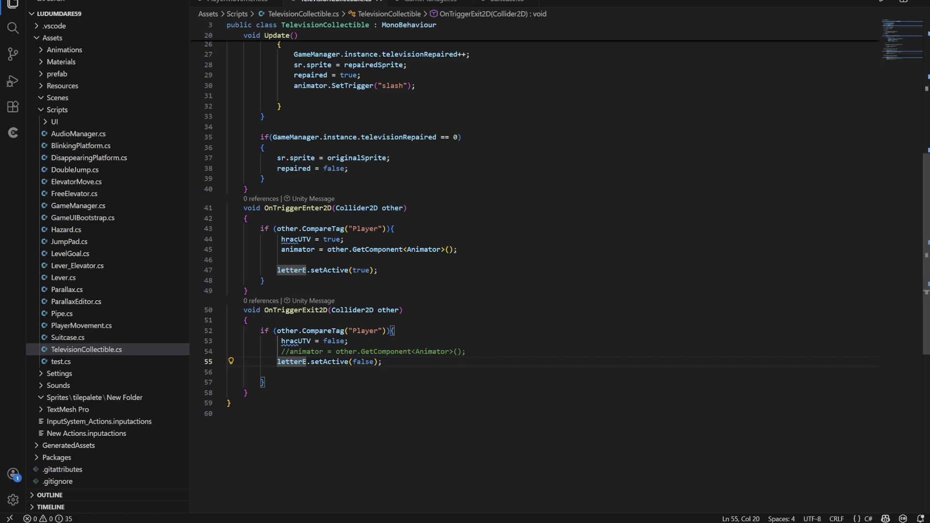
text(.transfor)
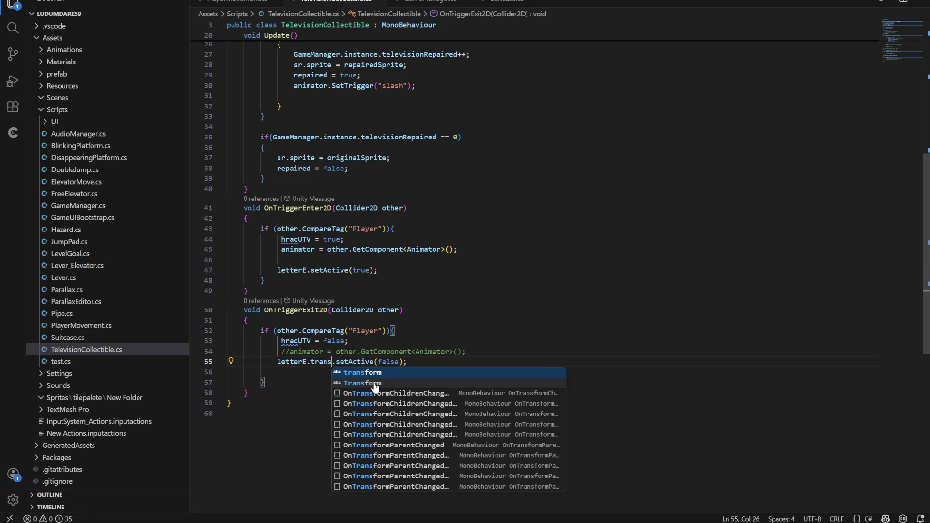
text(m)
key(Escape)
key(Up)
key(Up)
key(Up)
key(End)
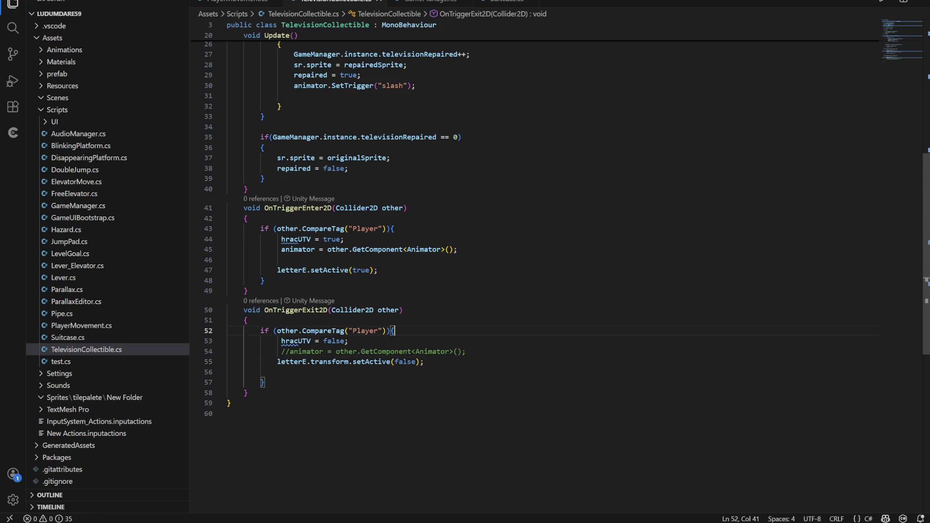
key(alt+Tab)
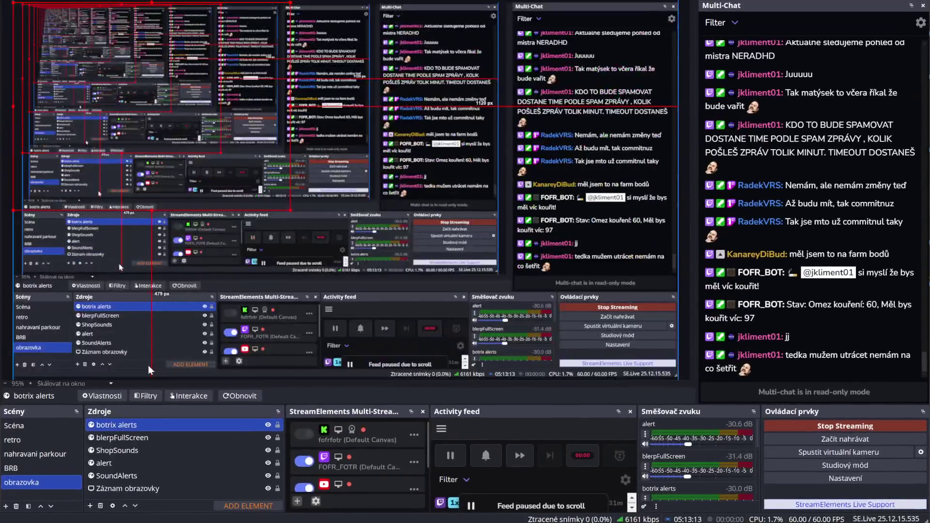
Let Unity recompile and show the CS1061 errors, then bring up ChatGPT in Chrome.
key(alt+Tab)
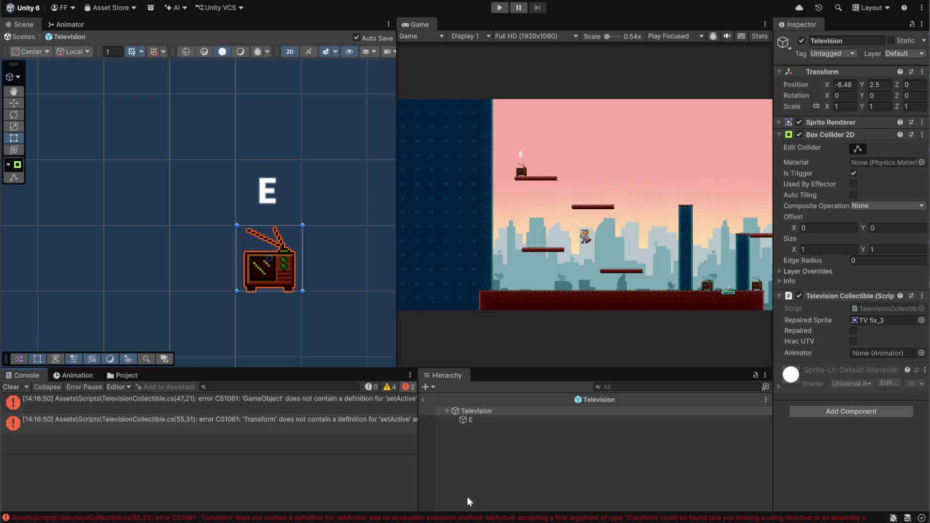
mouse_move(553, 518)
click(579, 493)
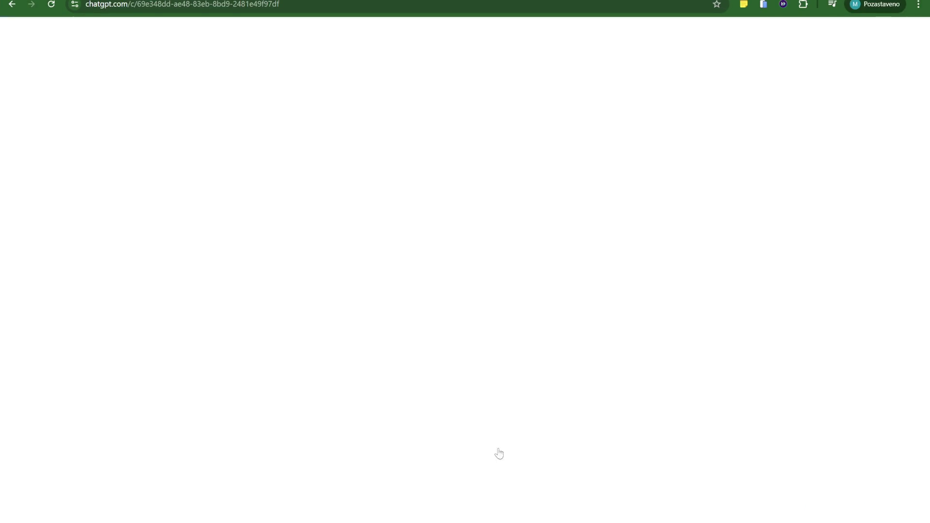
Ask ChatGPT 'gameobject setactive nebo jak to bylo?' and select SetActive(true) in its answer.
scroll(402, 429, down, 15)
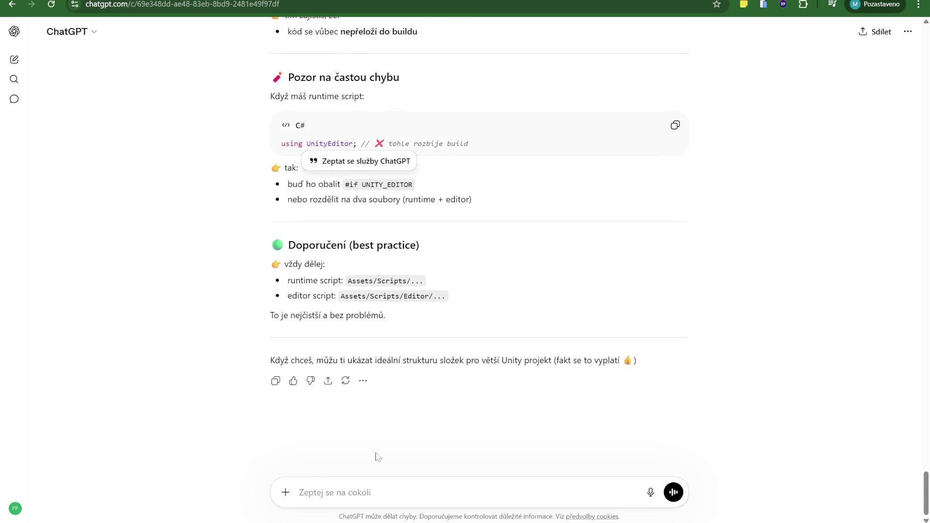
text(gameo)
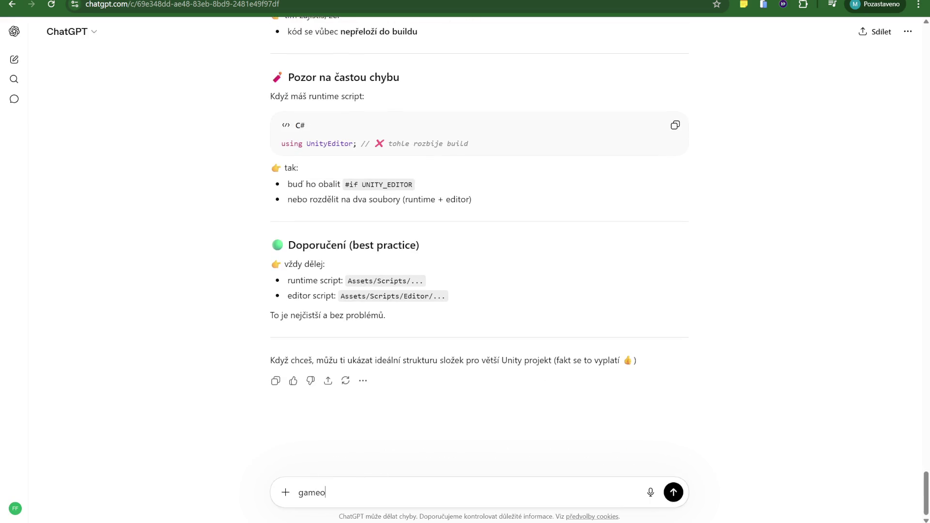
text(bject set)
text(tvi)
text(ive neb)
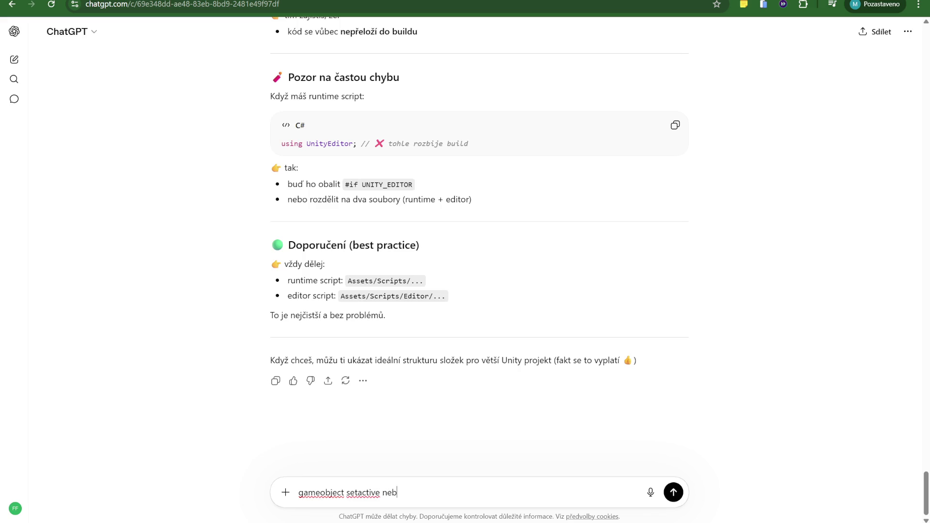
text(o jak to bylo?)
key(Return)
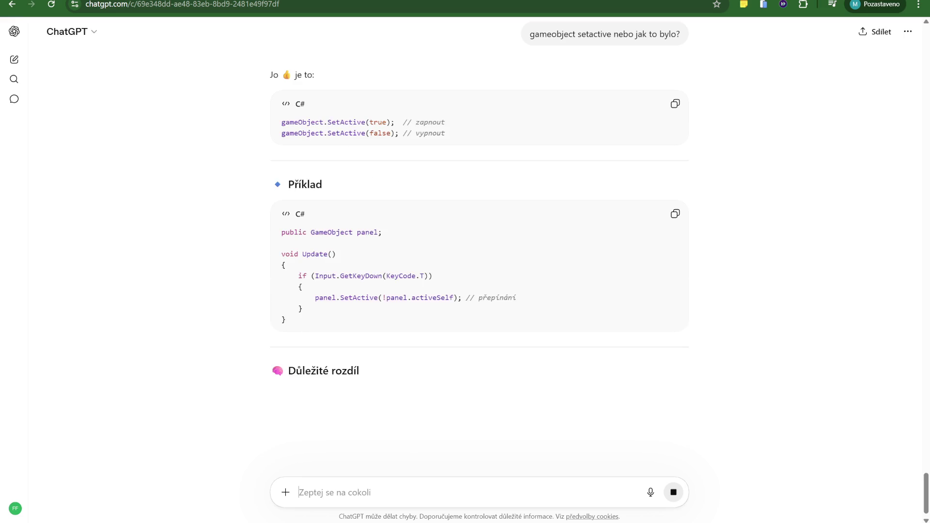
double_click(345, 122)
drag(364, 122, 395, 122)
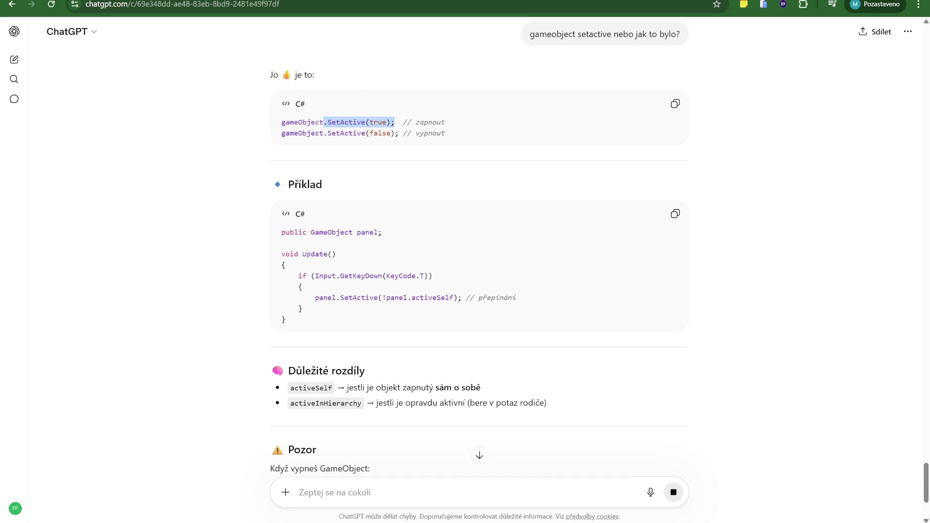
key(alt+Tab)
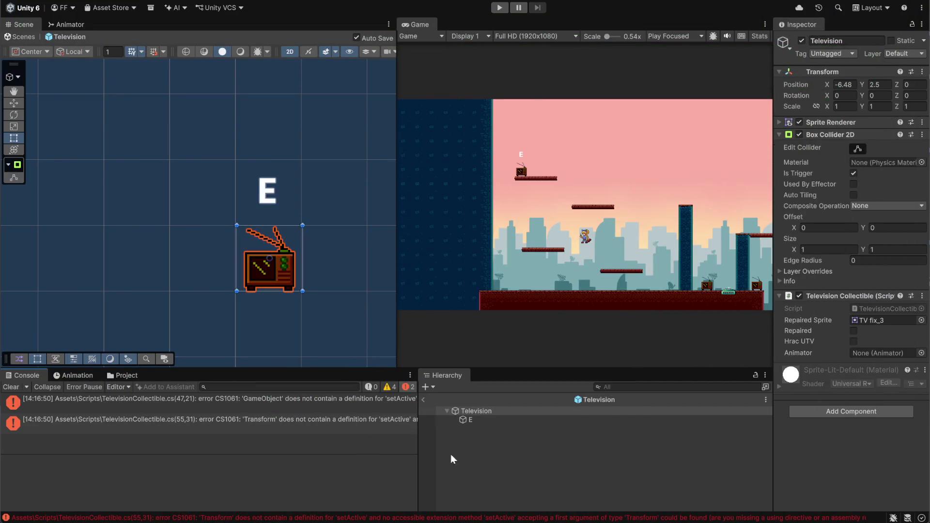
Delete .transform on line 55, capitalise setActive to SetActive on lines 47 and 55, then recompile.
key(alt+Tab)
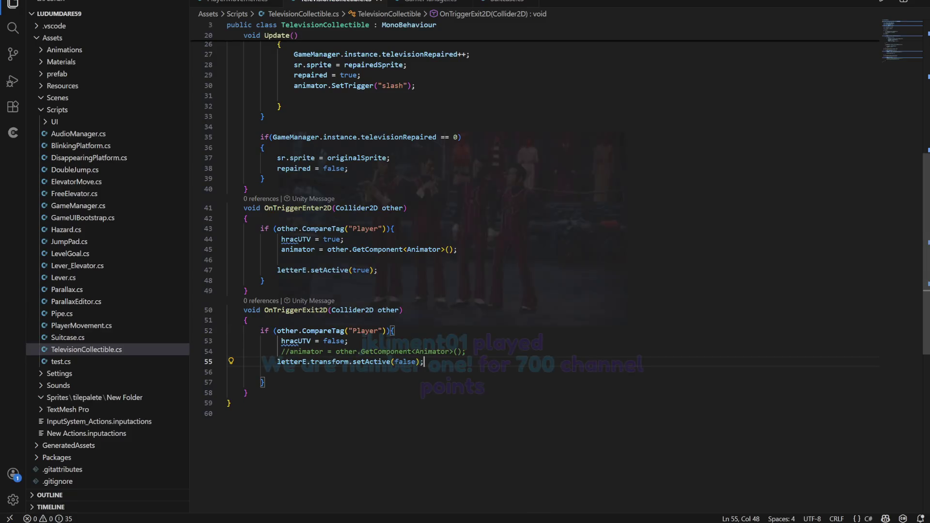
drag(350, 362, 307, 362)
key(BackSpace)
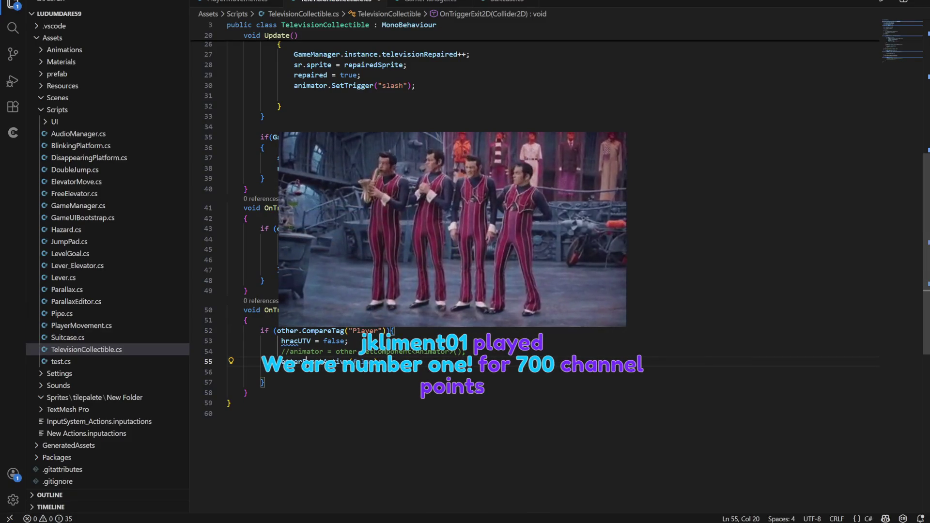
drag(311, 270, 377, 270)
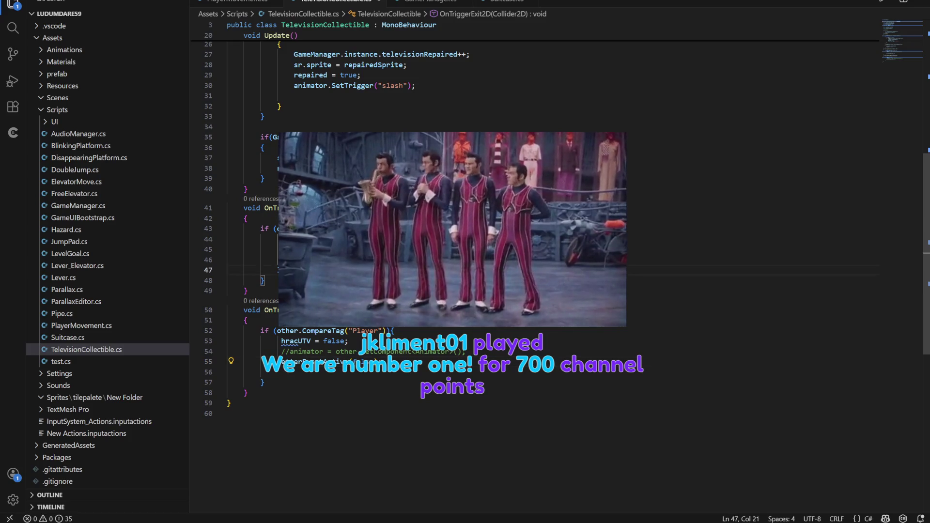
click(382, 270)
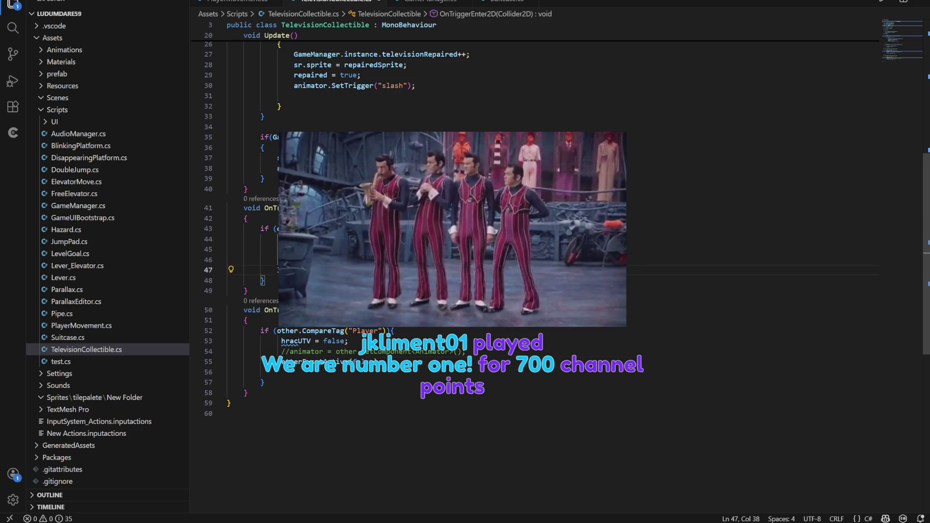
click(308, 362)
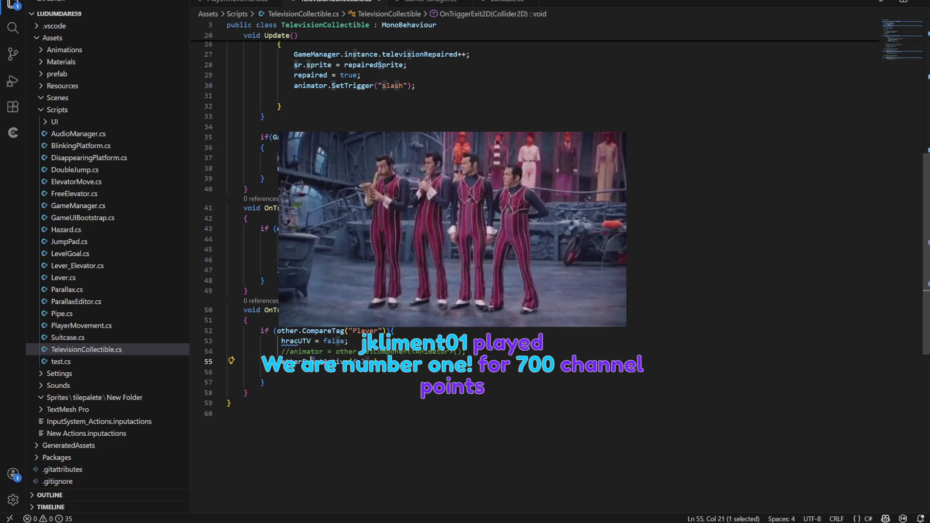
text(.S)
click(348, 341)
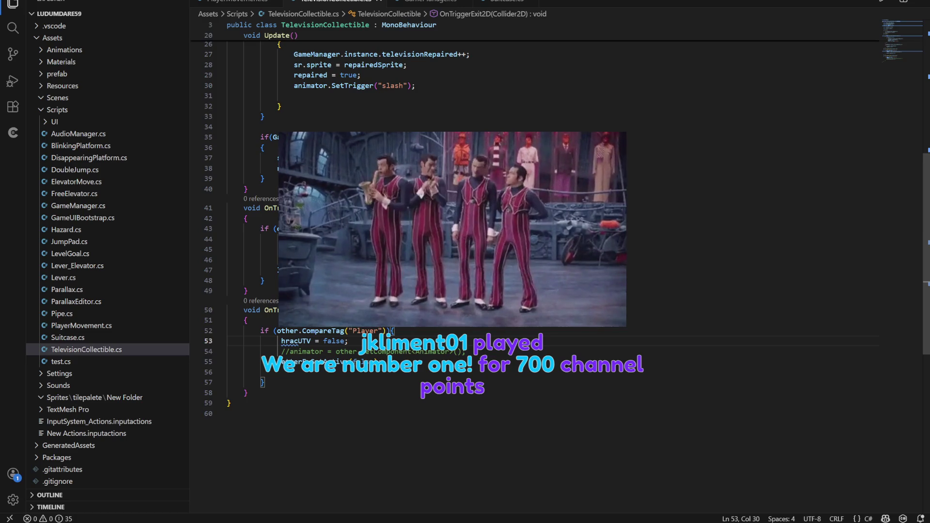
click(529, 498)
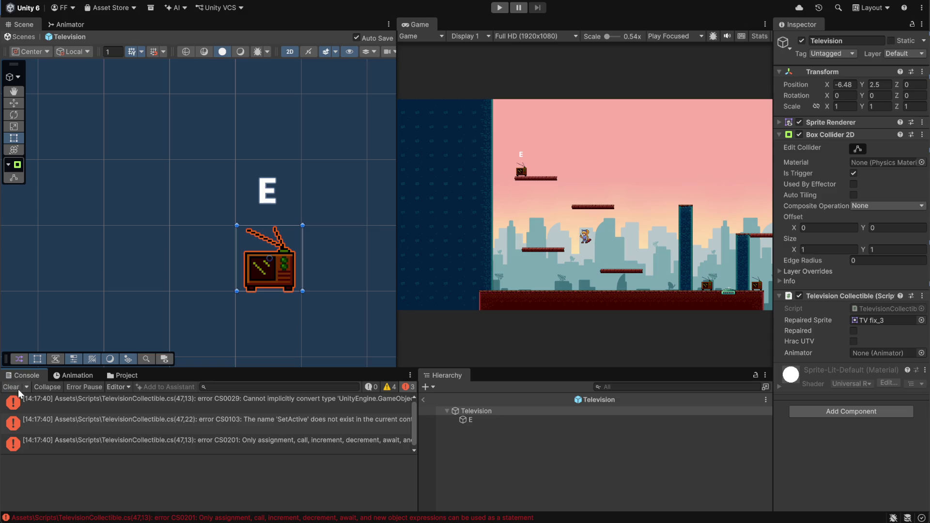
Read the first line-47 error, remove the extra dot from letterE.SetActive(true), and recompile in Unity.
click(189, 400)
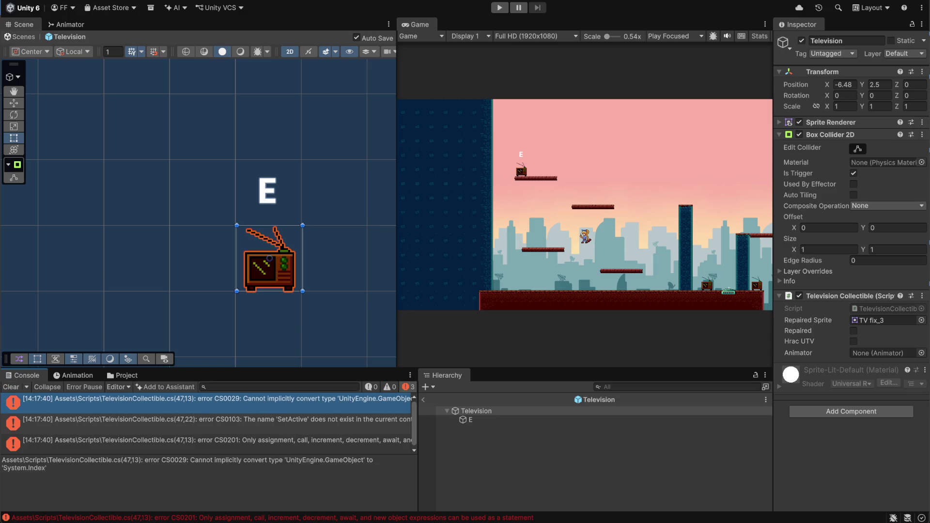
click(194, 463)
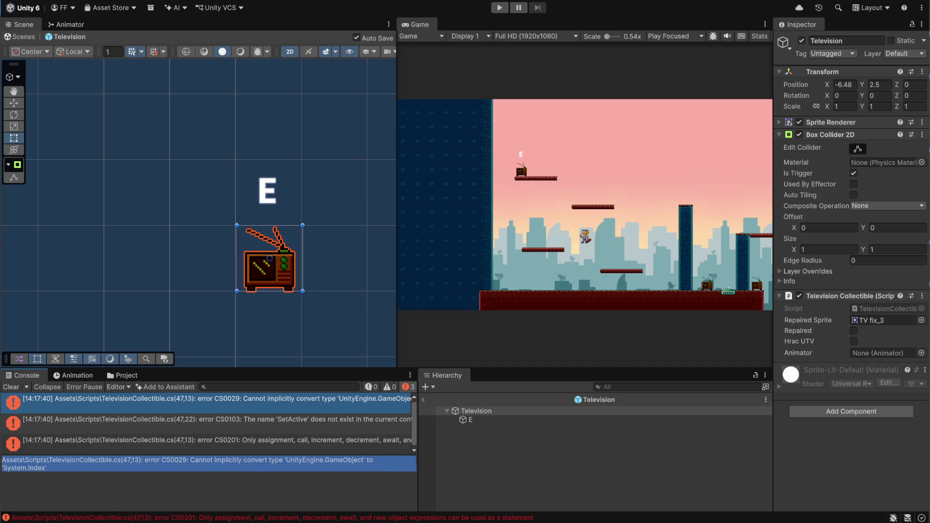
click(158, 470)
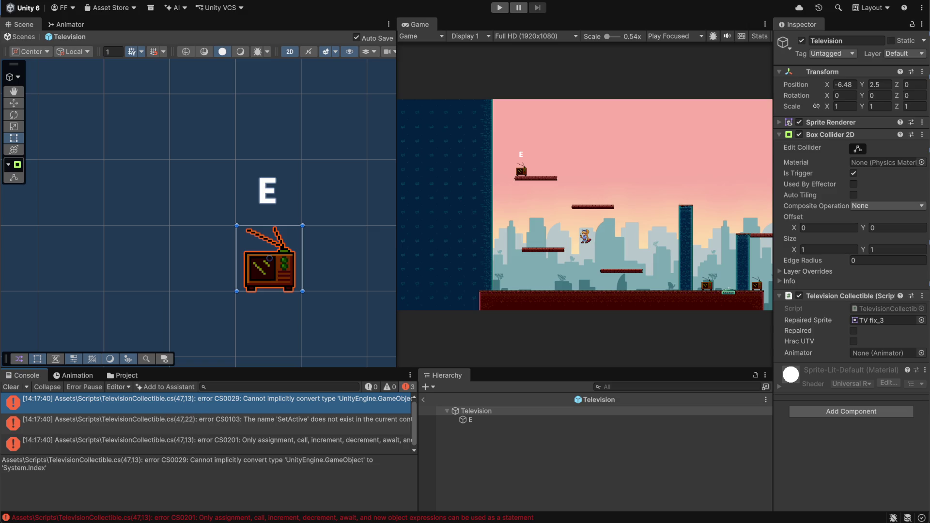
key(alt+Tab)
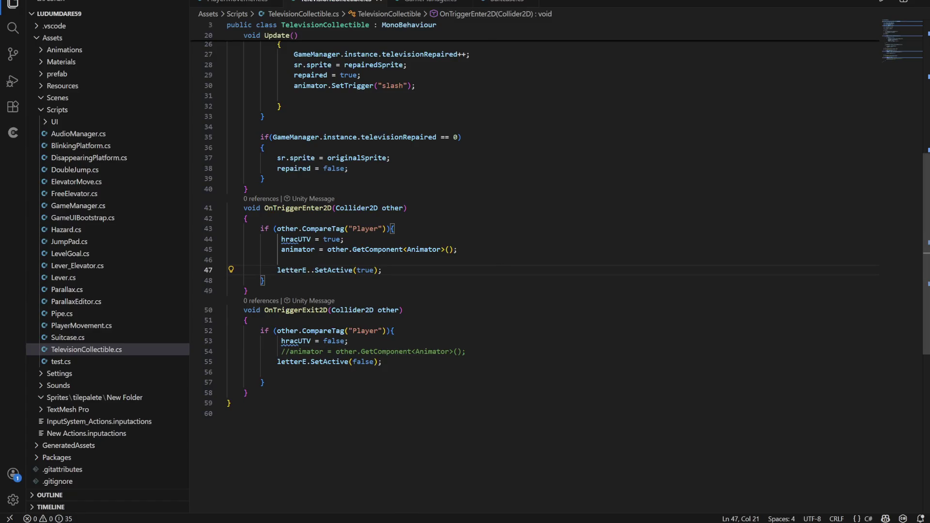
key(BackSpace)
mouse_move(611, 521)
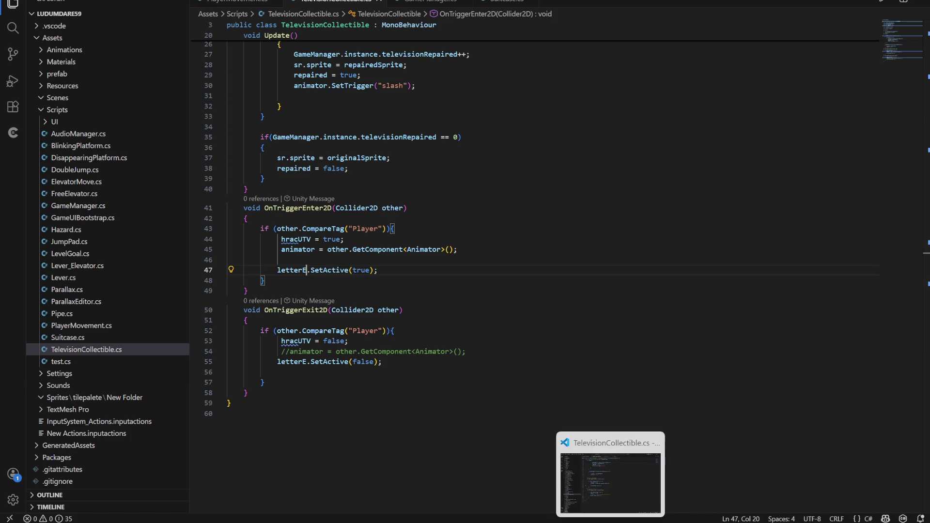
click(591, 513)
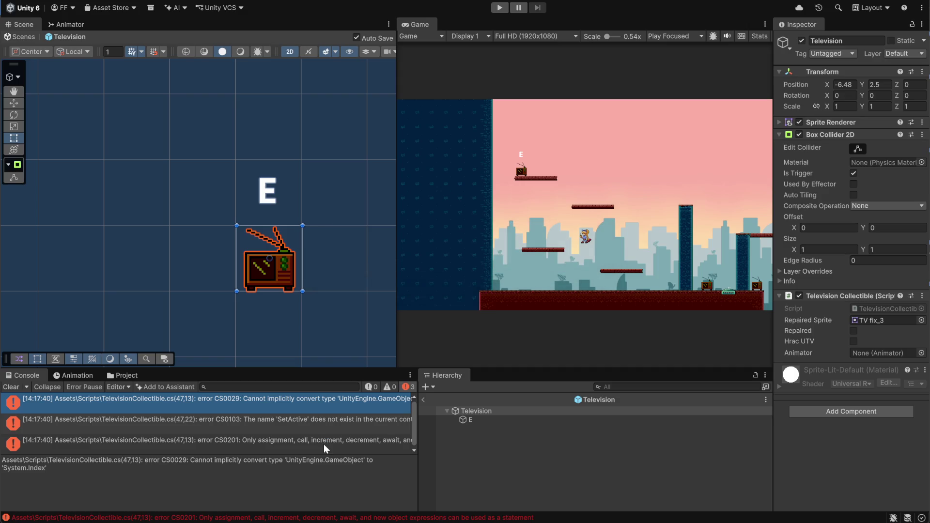
Clear the console, deactivate the Television prefab's E child, and return to the Level_1 scene.
click(12, 386)
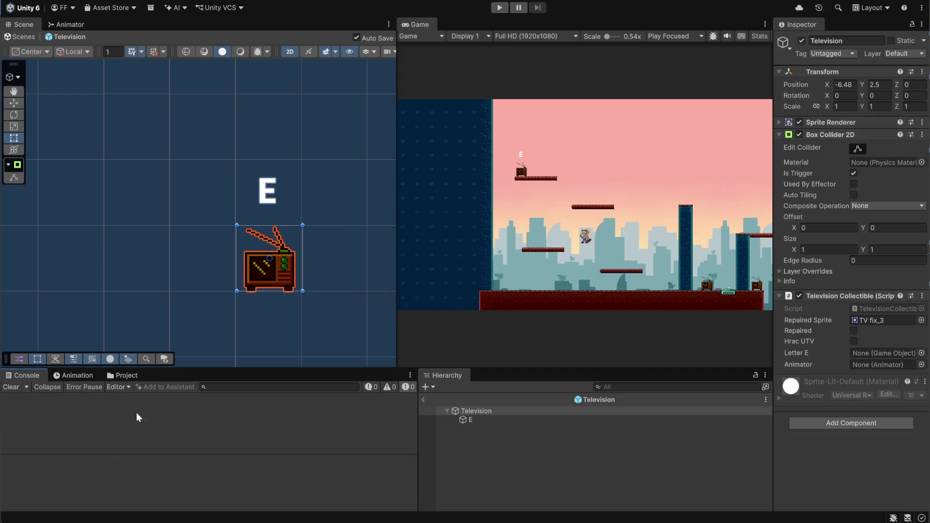
click(499, 456)
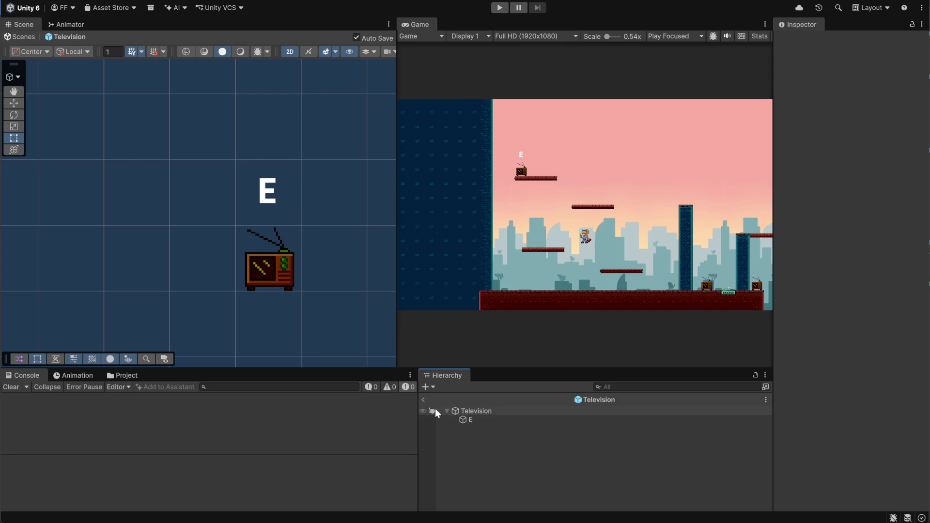
click(469, 420)
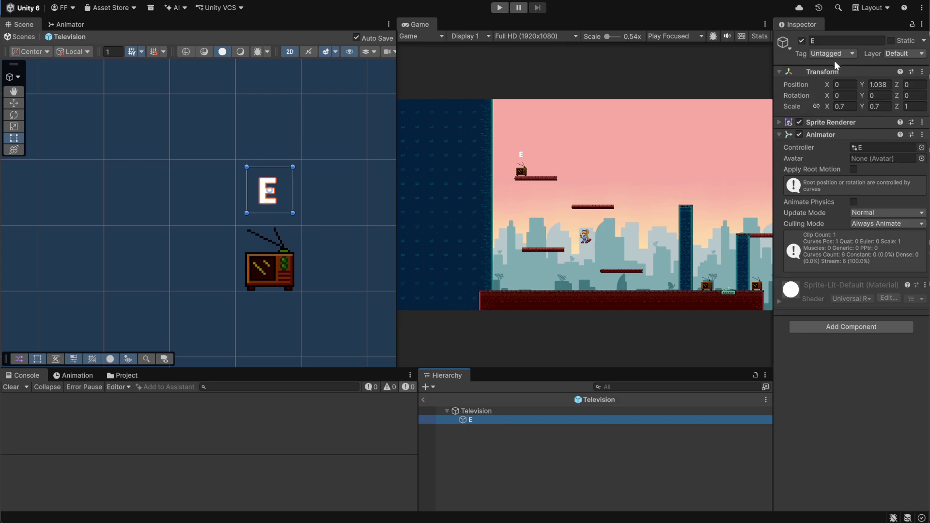
click(802, 41)
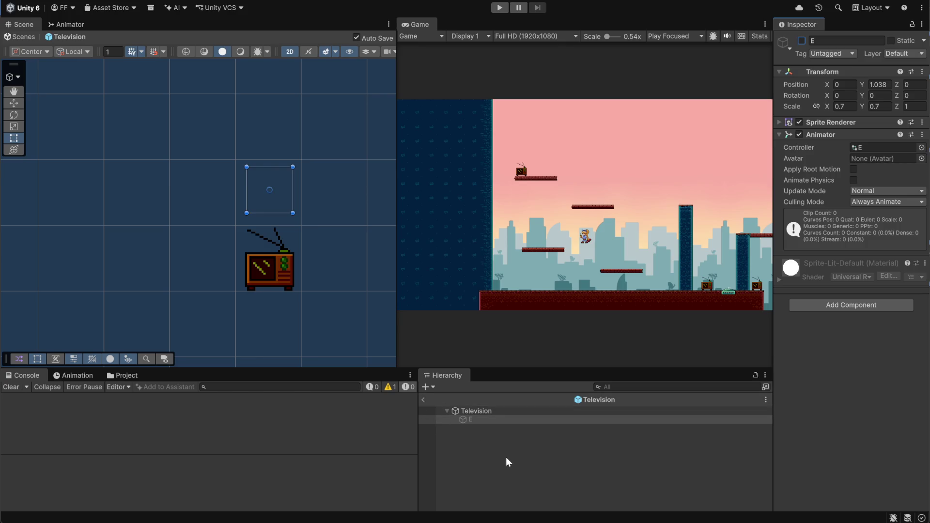
click(423, 400)
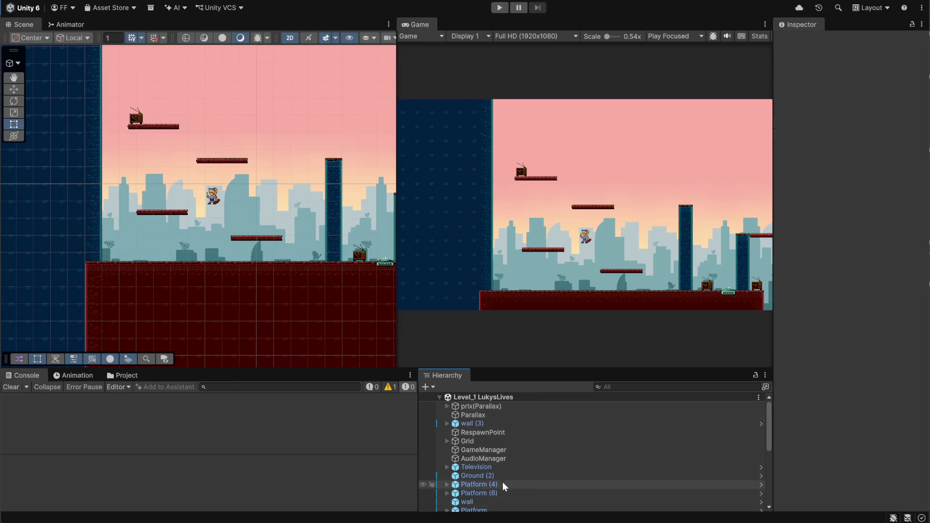
scroll(487, 436, down, 5)
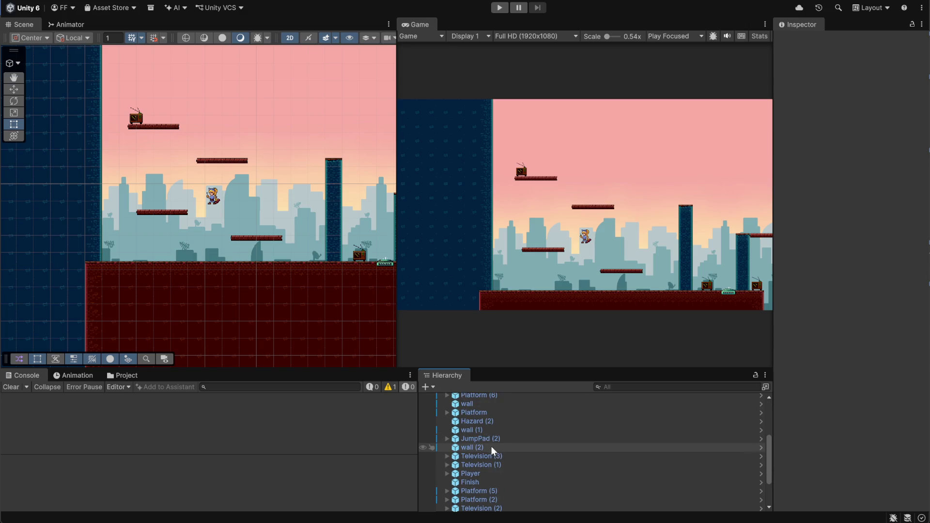
click(487, 454)
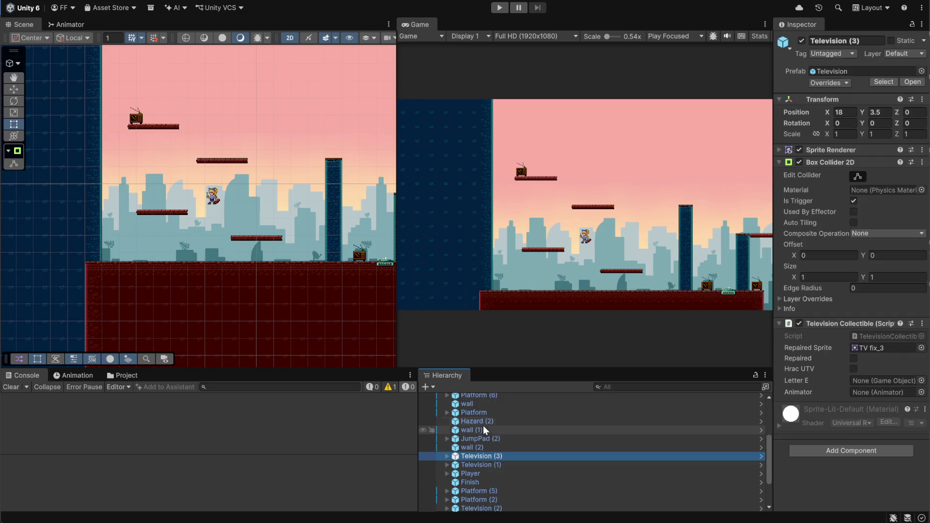
ctrl+click(489, 465)
scroll(491, 468, down, 2)
ctrl+click(498, 478)
scroll(539, 480, down, 1)
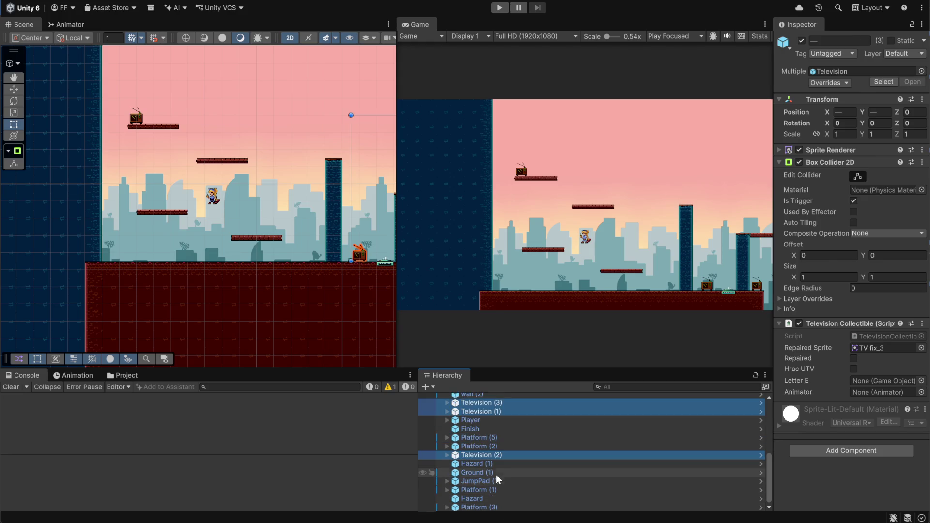
scroll(517, 473, up, 4)
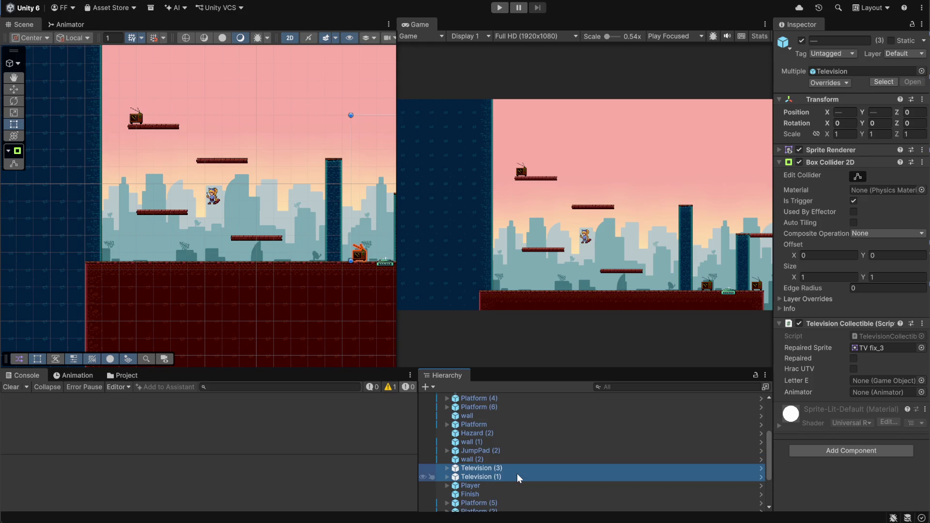
scroll(513, 455, down, 2)
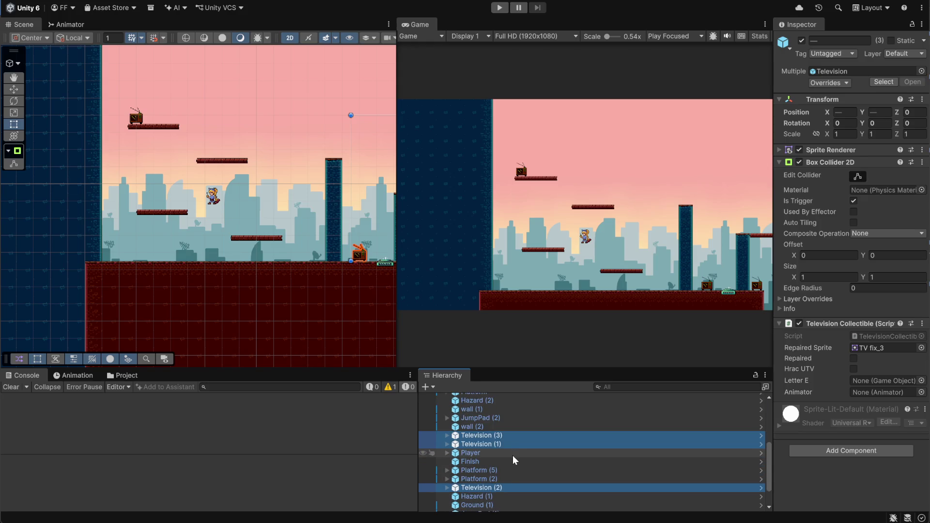
scroll(513, 458, down, 2)
scroll(528, 464, up, 5)
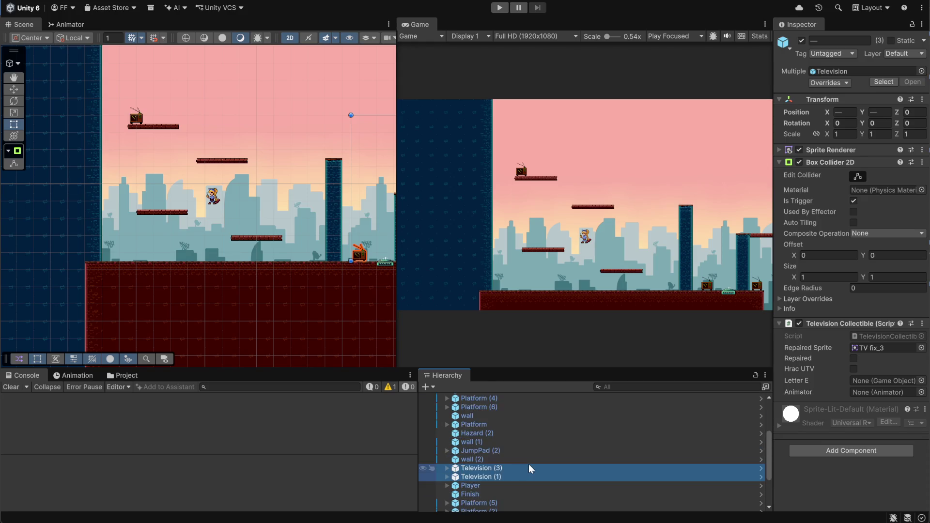
click(846, 84)
click(849, 80)
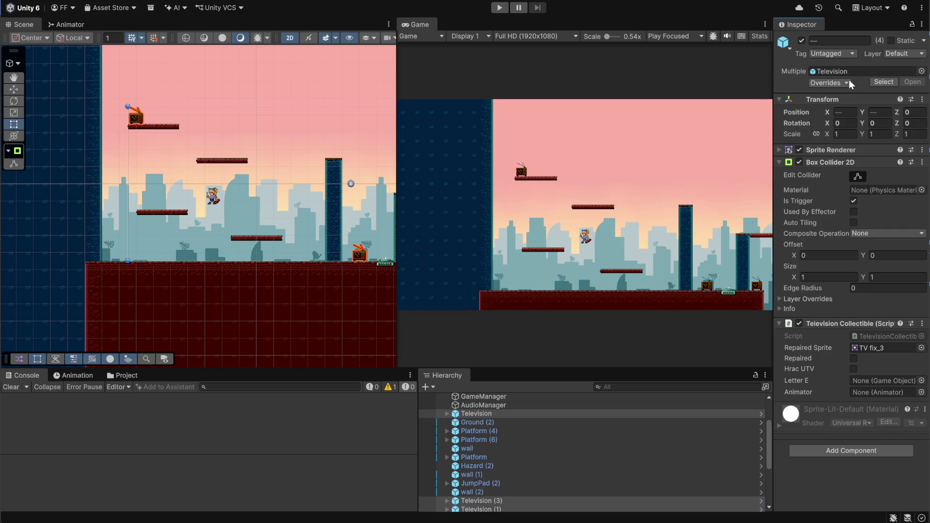
click(565, 429)
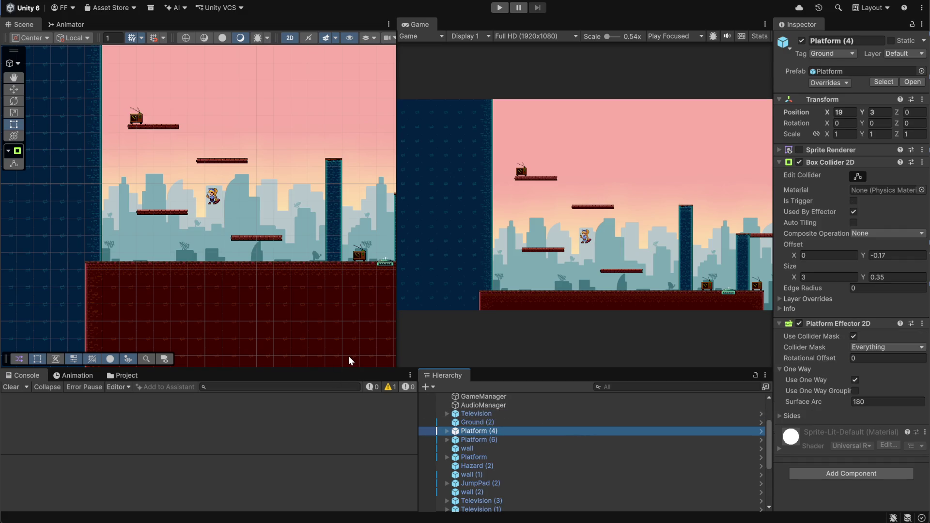
click(445, 4)
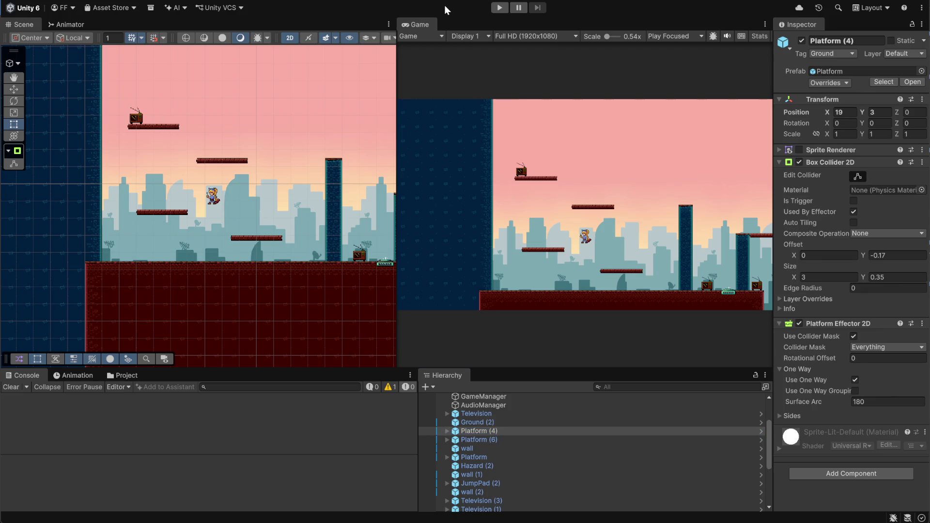
Play-test Level_1, running and jumping the player past the television, then stop Play mode.
click(500, 7)
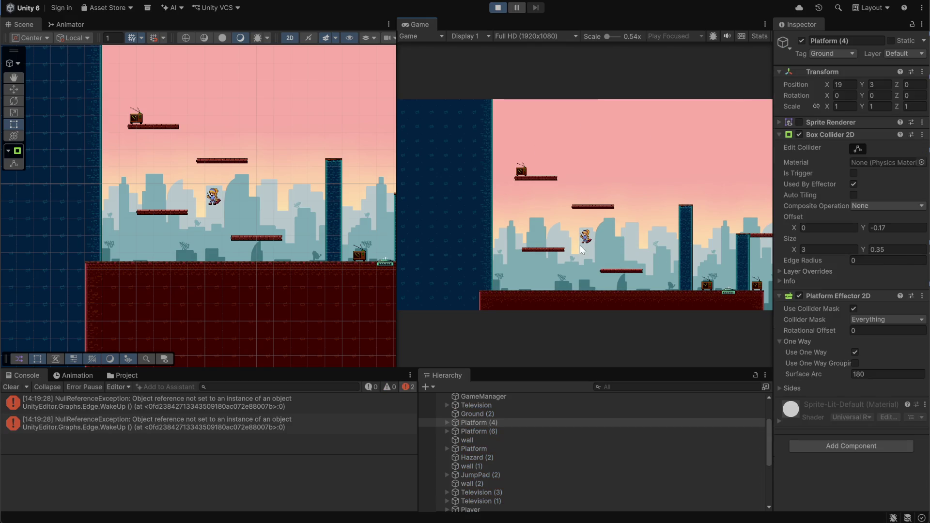
key(Right)
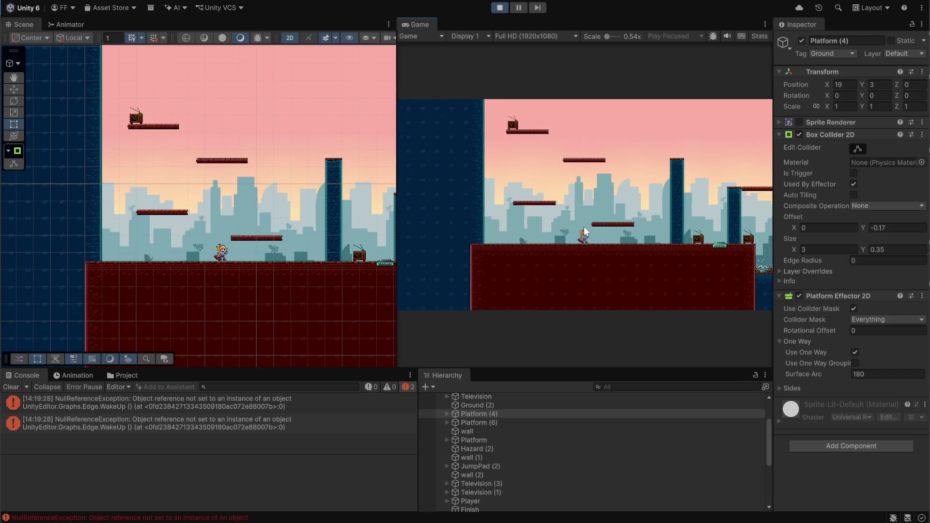
key(space)
key(Left)
key(space)
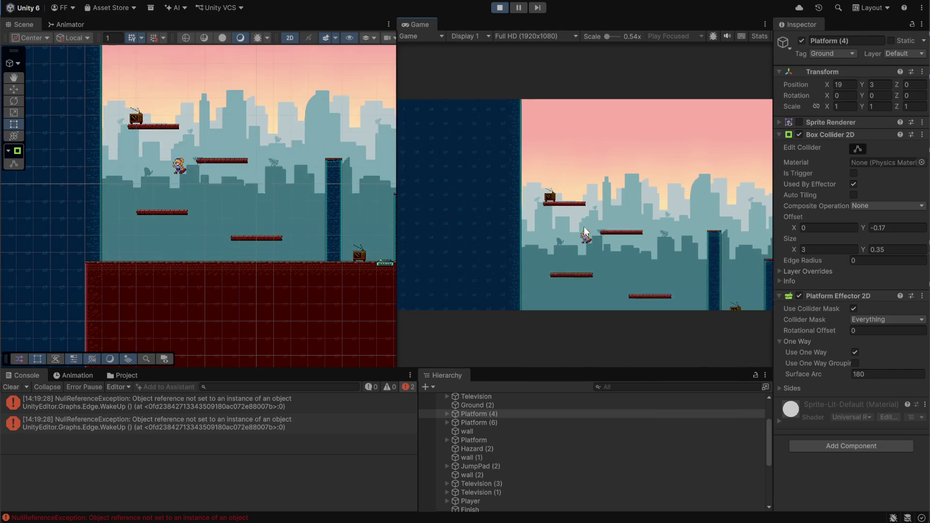
key(space)
key(Left)
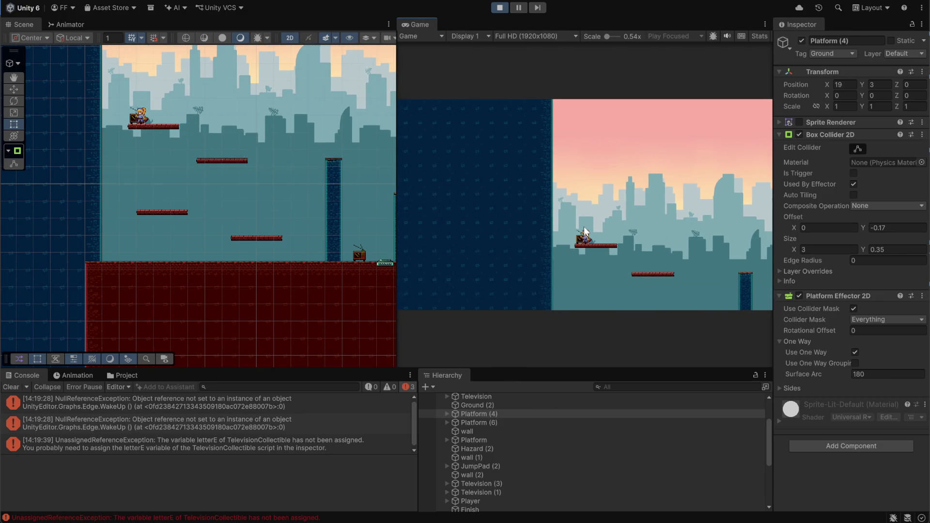
key(Right)
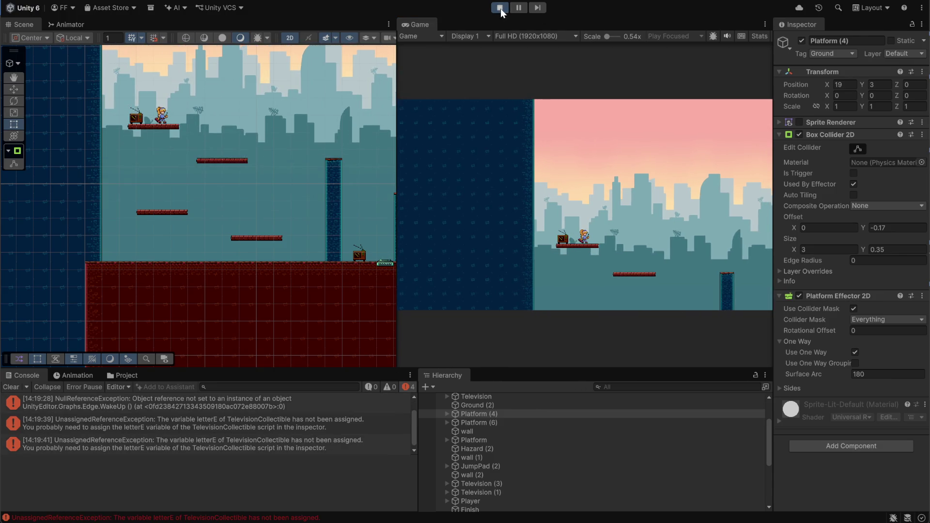
key(ctrl+p)
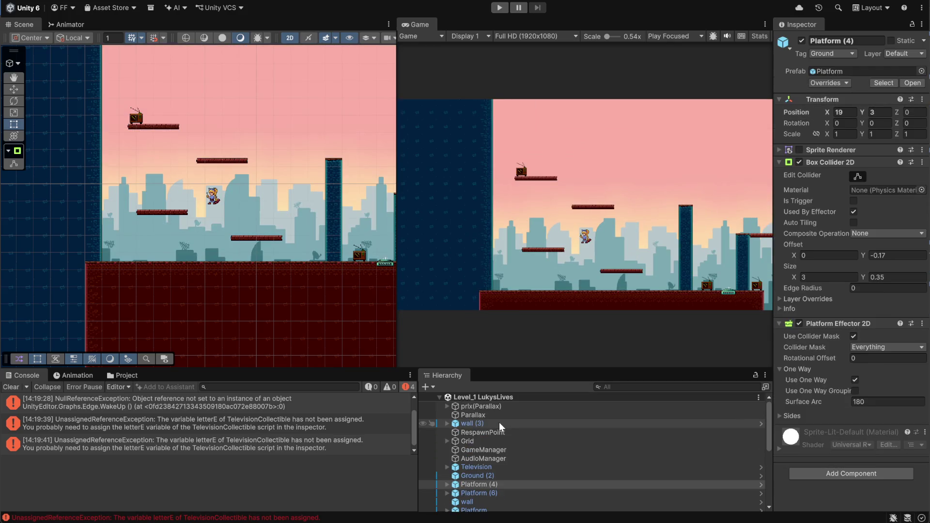
Open the Television prefab from Assets > prefab > prefab in Prefab Mode.
click(125, 377)
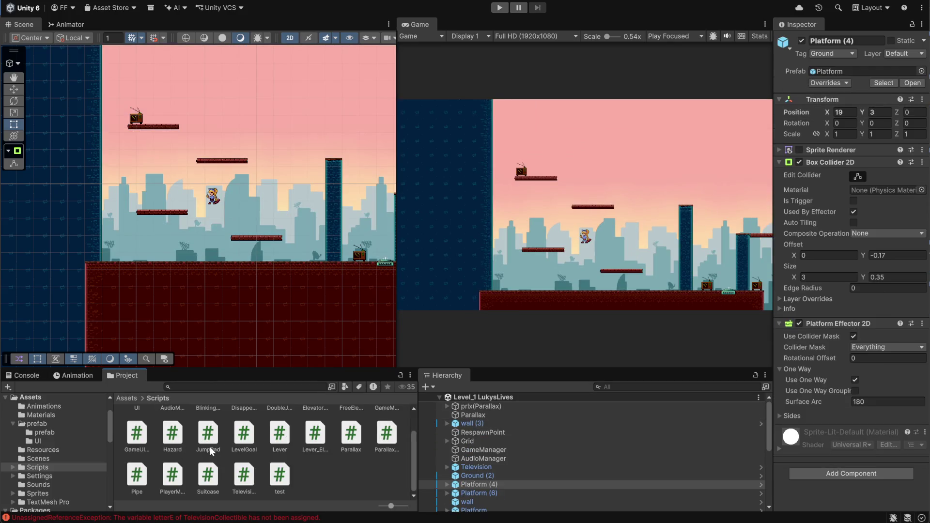
click(128, 398)
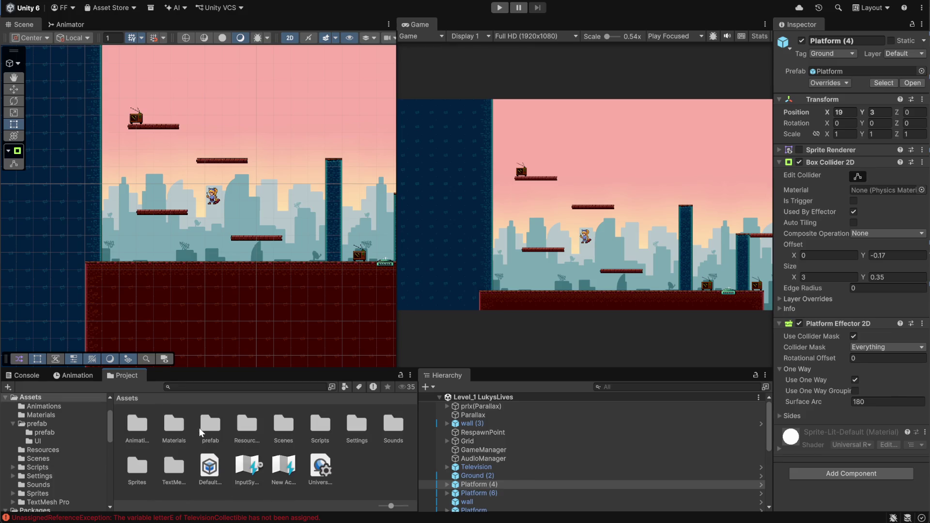
double_click(200, 428)
double_click(137, 426)
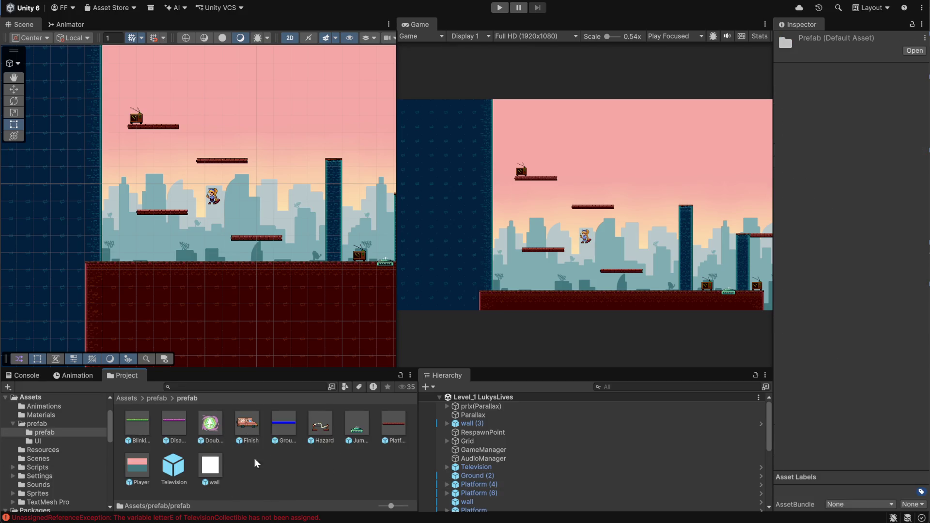
double_click(165, 467)
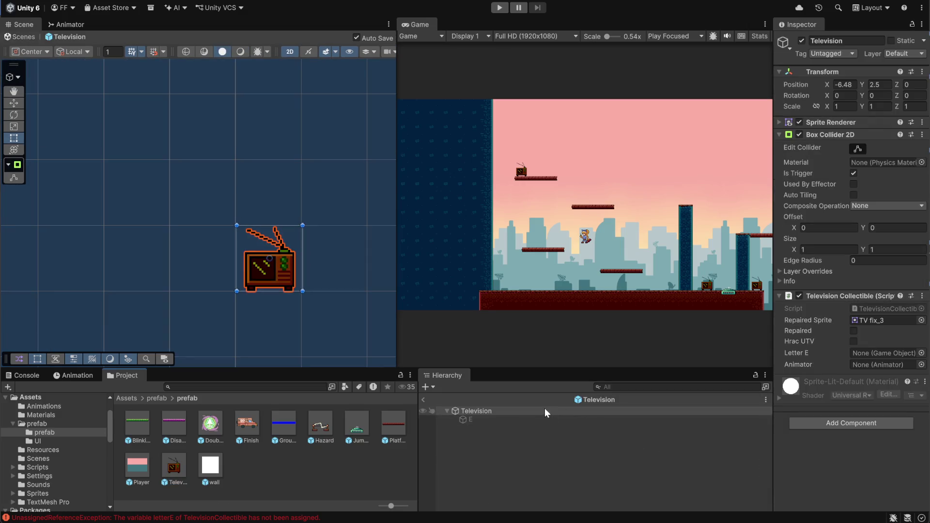
Assign the E child to Television's Letter E field, exit Prefab Mode and start a new play-test.
click(476, 412)
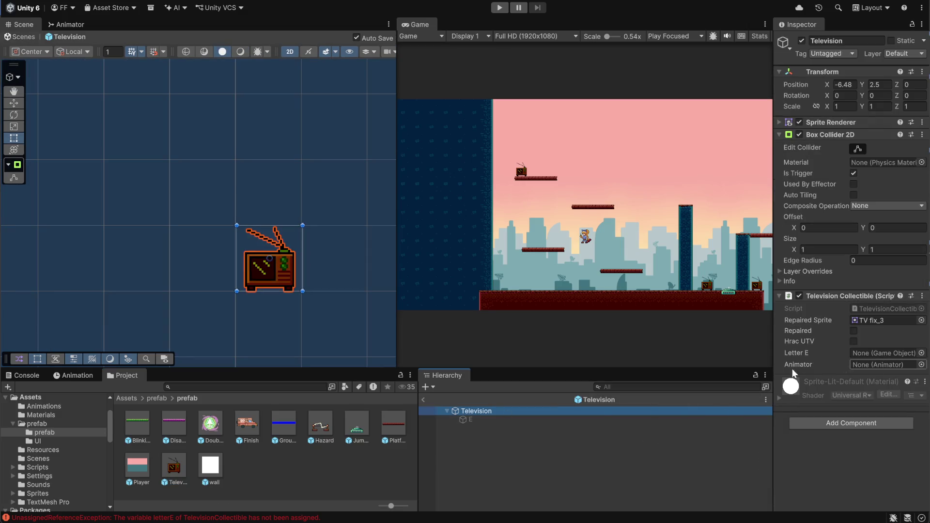
mouse_move(464, 421)
mouse_down()
mouse_move(667, 424)
mouse_move(867, 364)
mouse_move(872, 353)
mouse_up()
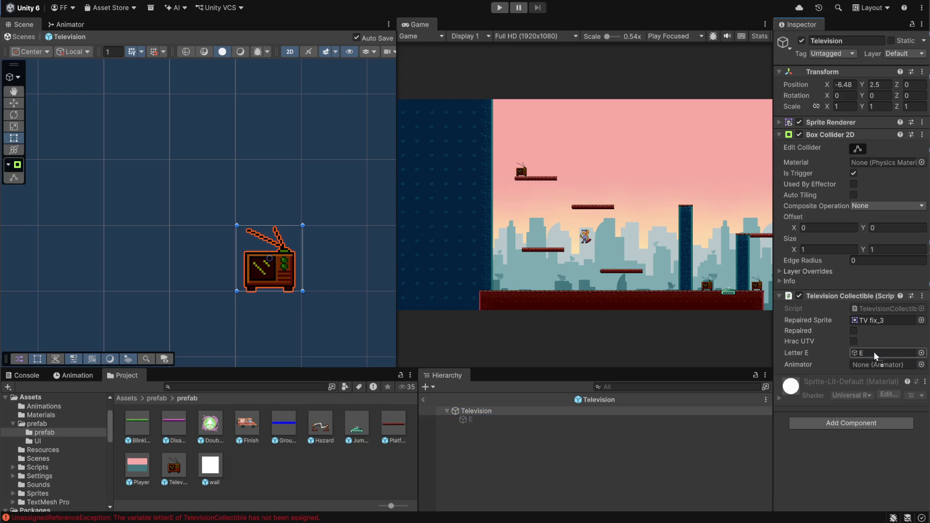
click(487, 458)
click(424, 399)
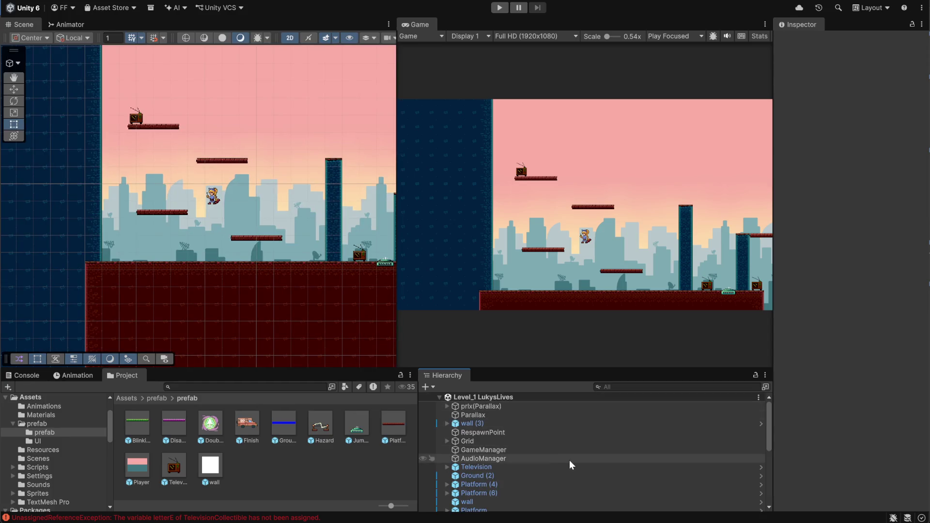
click(494, 8)
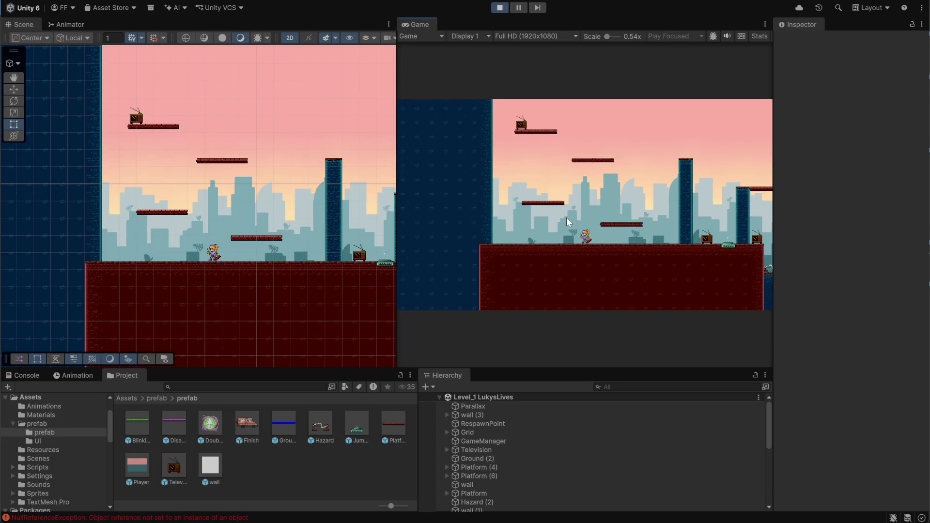
Jump the player up to the upper television platform and walk into its trigger.
key(space)
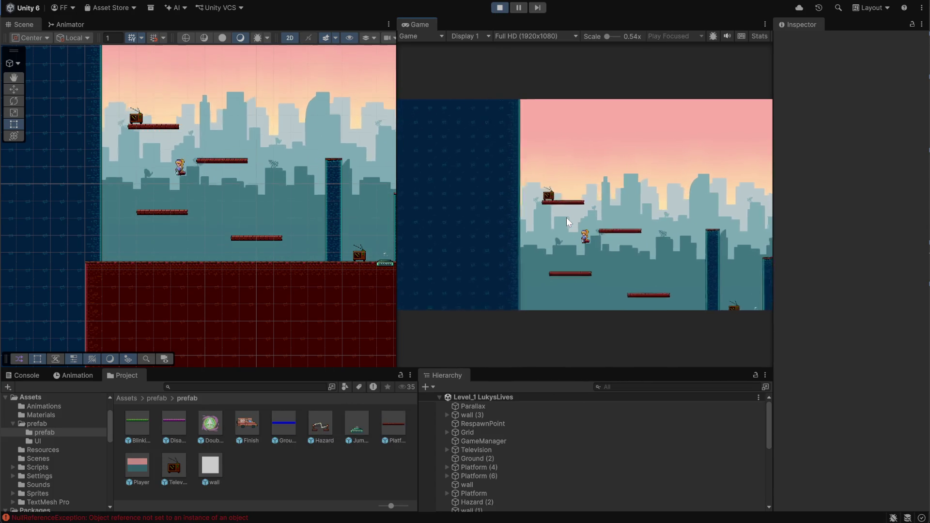
key(space)
key(a)
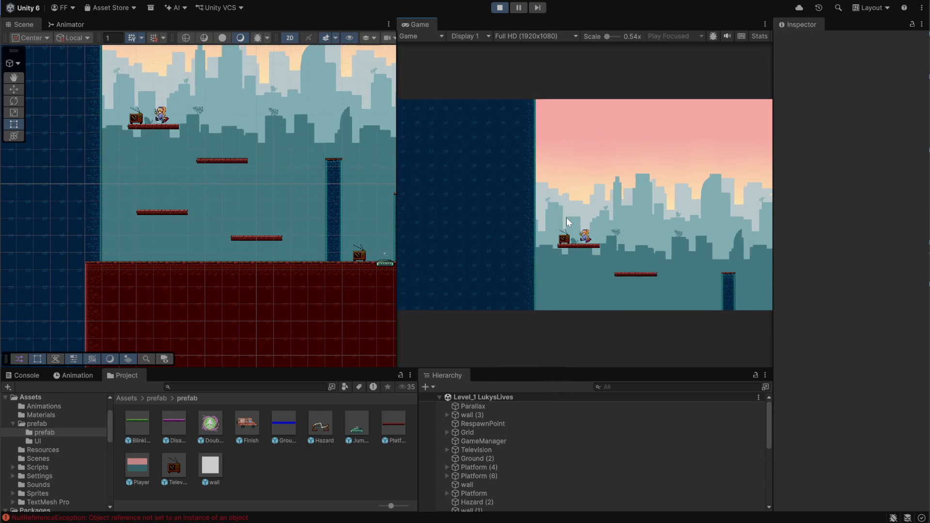
key(d)
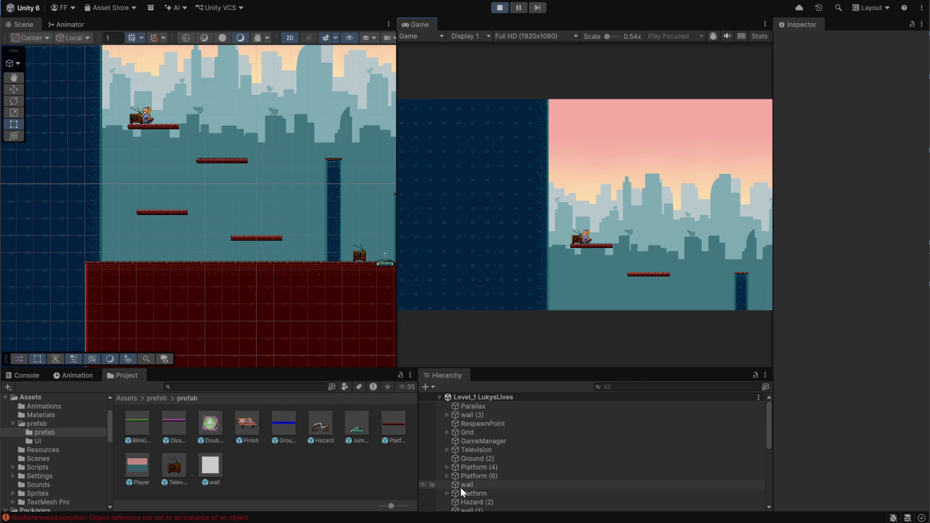
Select the upper television in the Scene view to inspect its E prompt state.
click(133, 122)
click(134, 120)
click(136, 119)
click(136, 122)
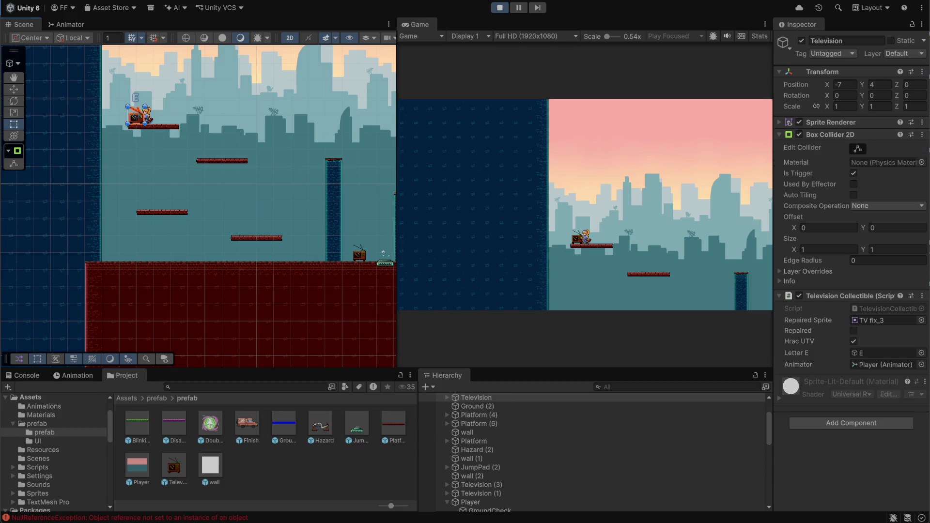
Stop the play-test and select the E child inside the Television prefab.
click(499, 9)
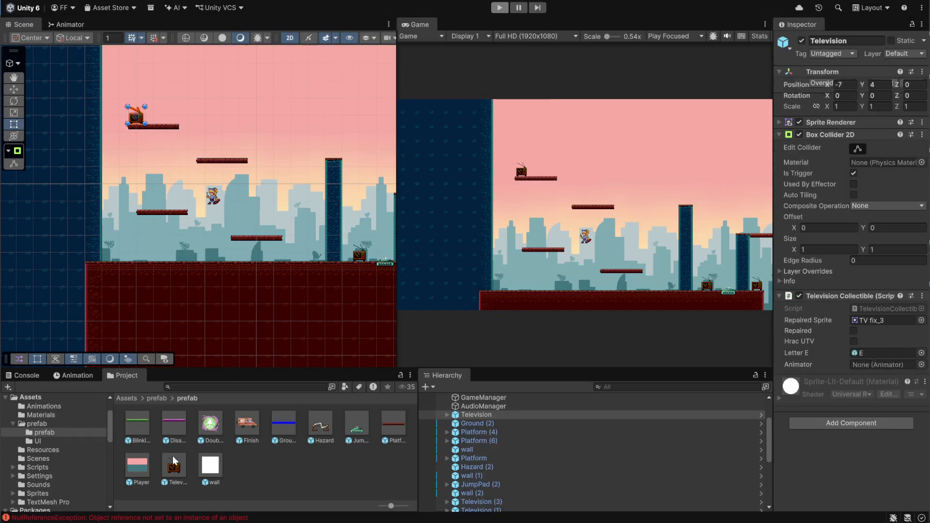
double_click(167, 478)
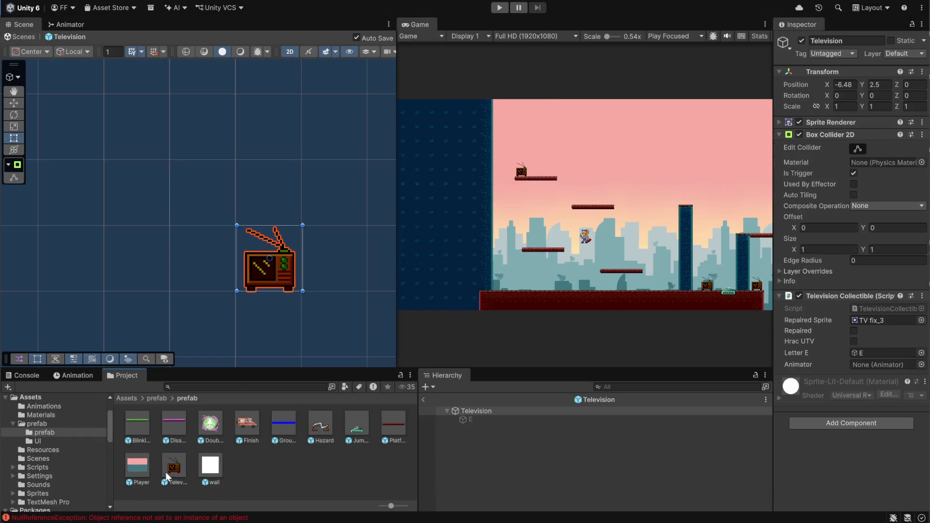
click(470, 422)
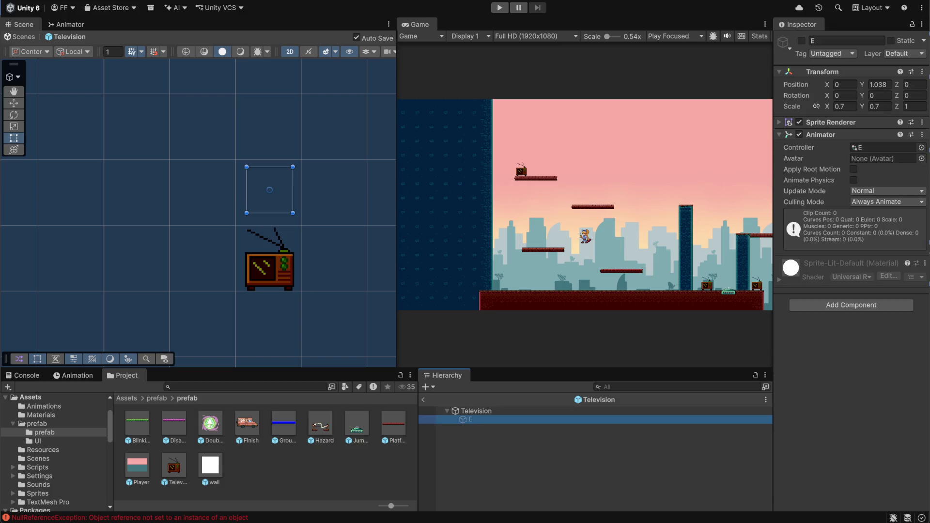
Set the E Sprite Renderer's Sorting Layer to Game and return to the level.
click(777, 121)
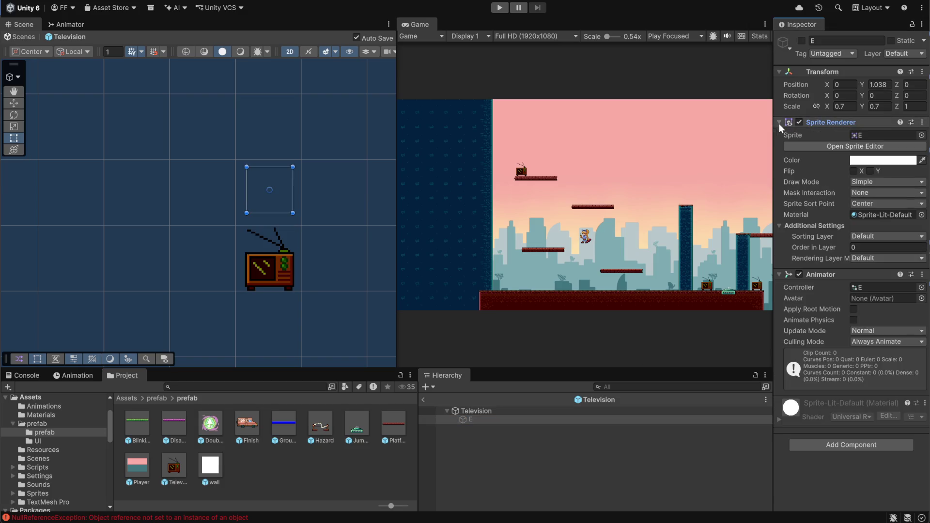
click(877, 237)
click(864, 276)
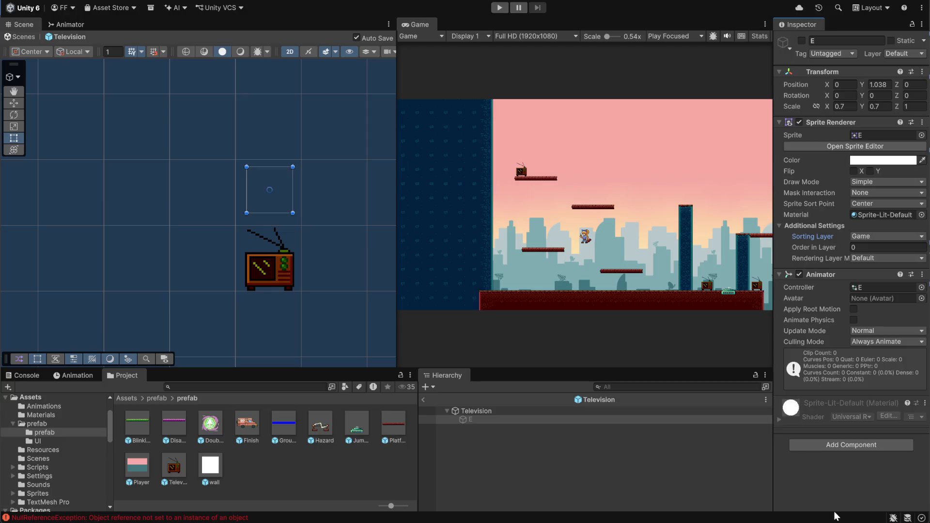
click(458, 458)
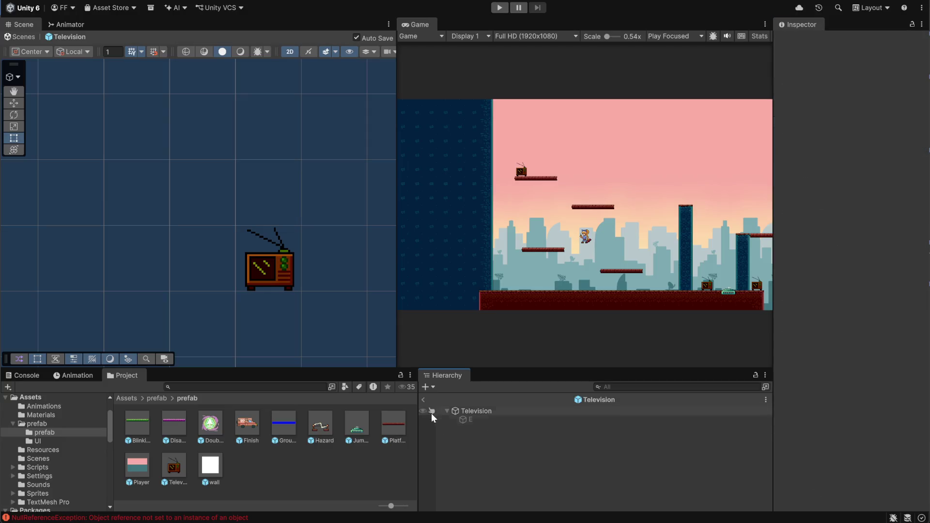
click(425, 400)
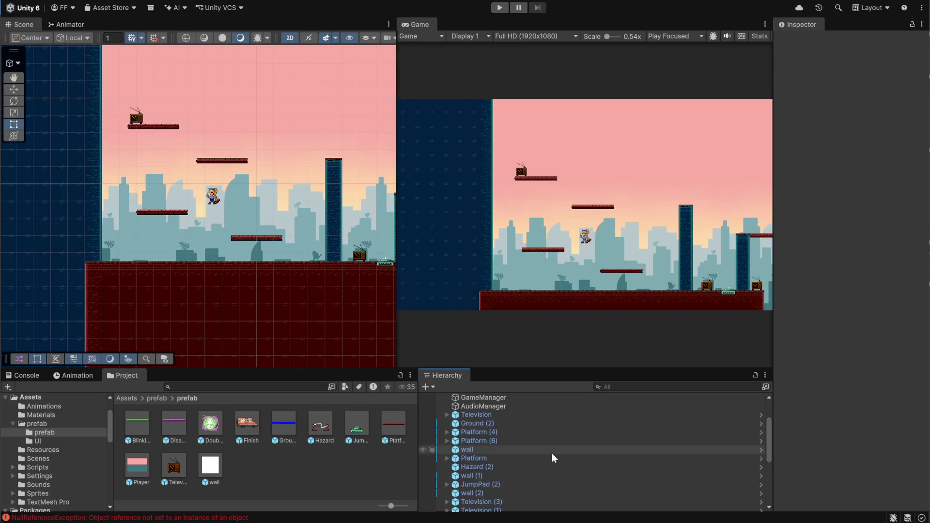
click(495, 11)
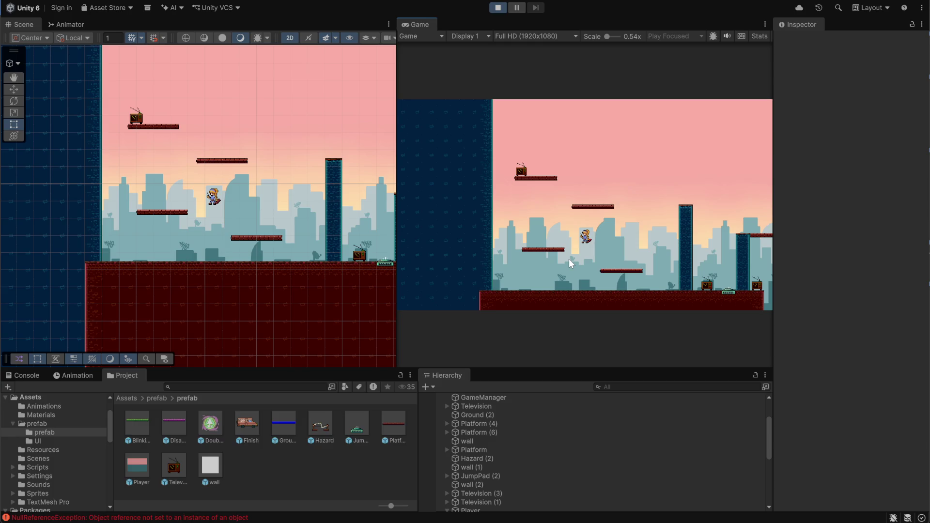
key(d)
key(a)
key(space)
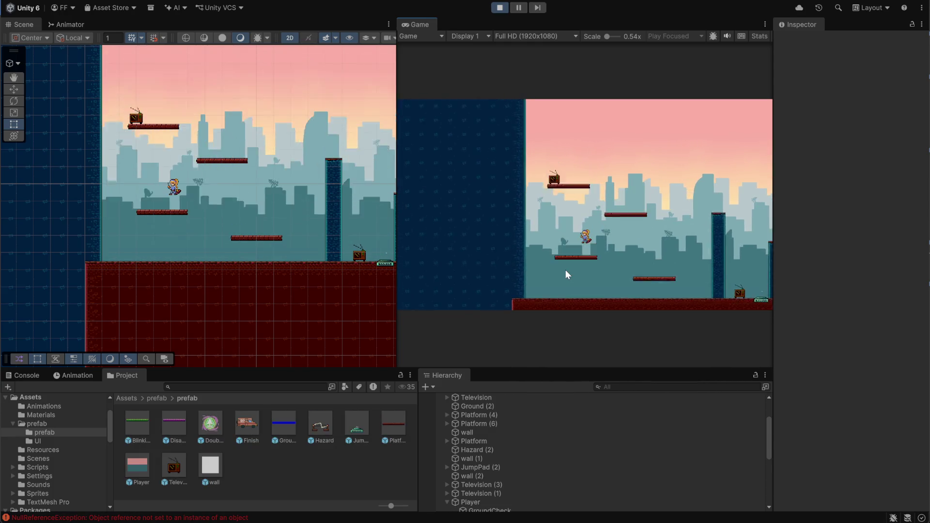
key(a)
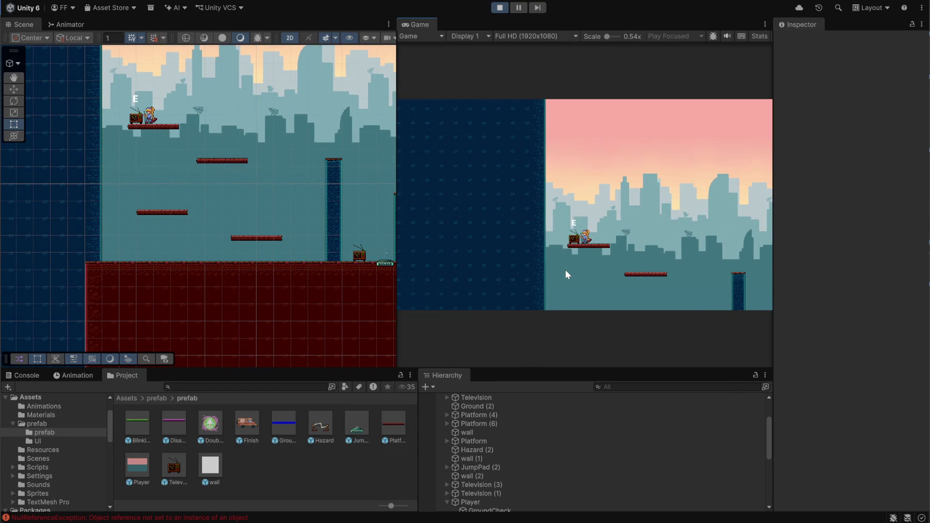
key(a)
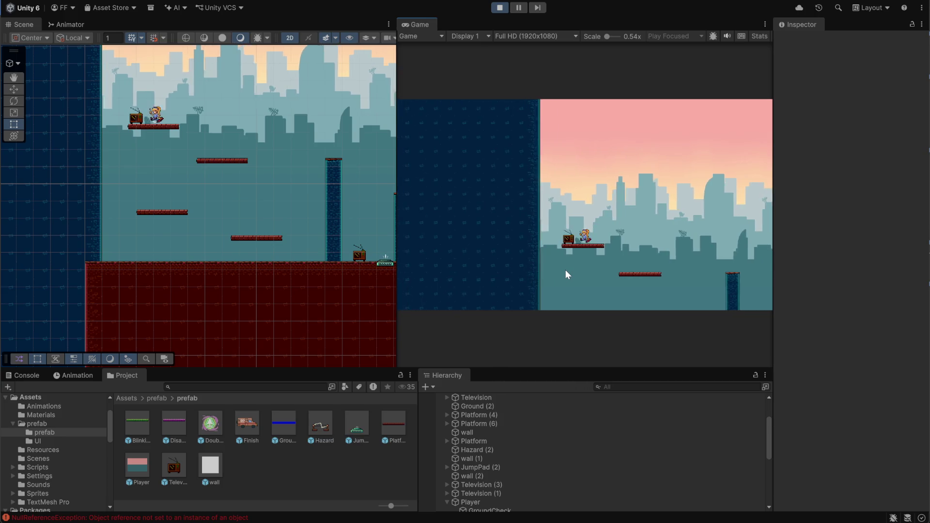
key(d)
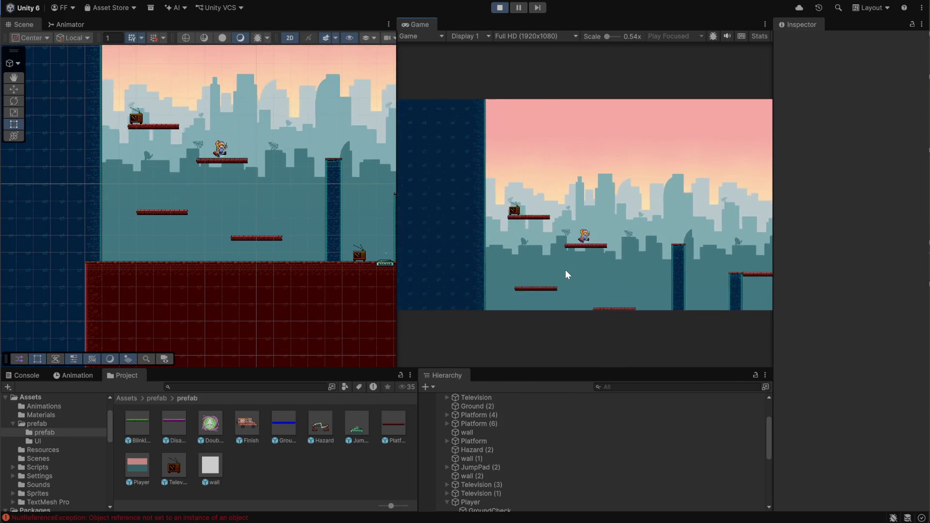
key(space)
key(d)
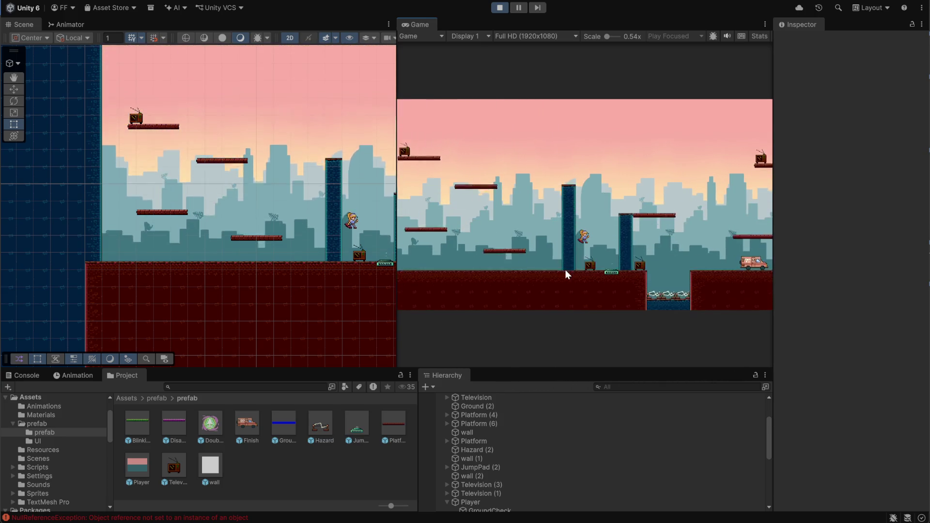
key(a)
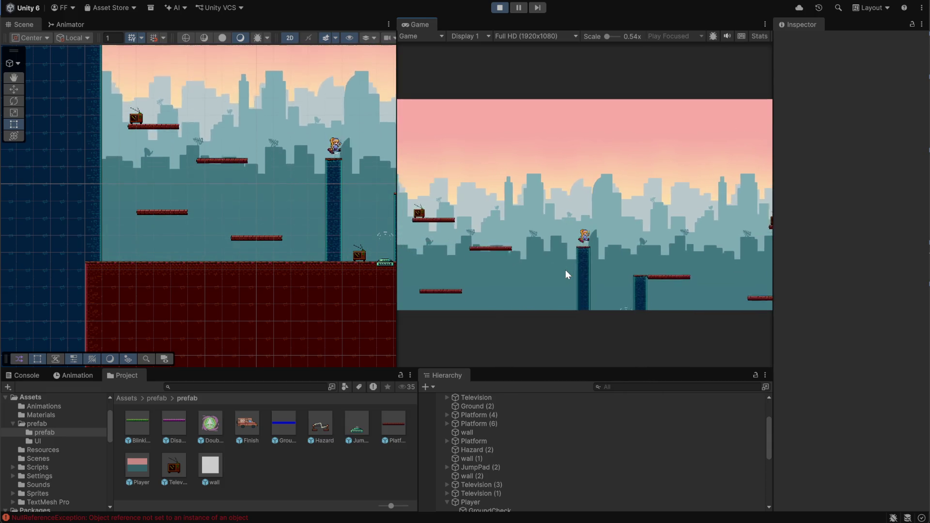
key(d)
key(e)
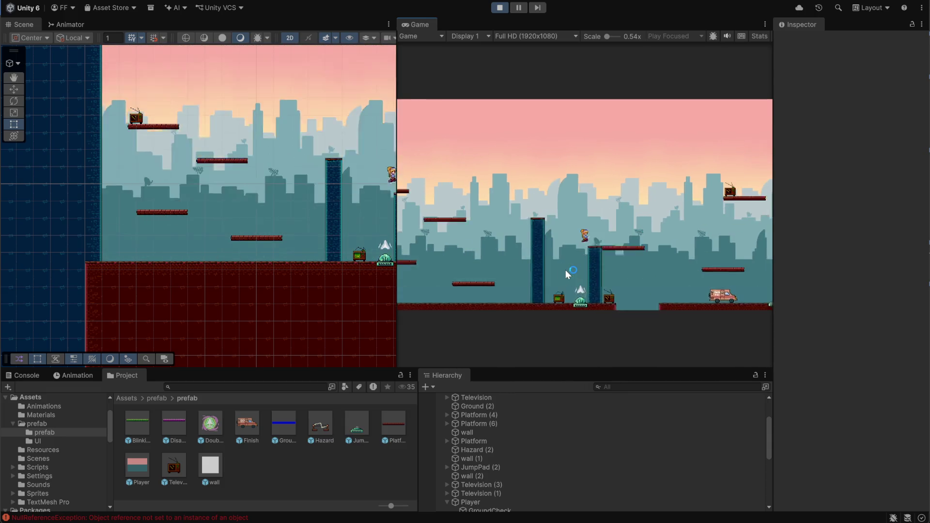
key(a)
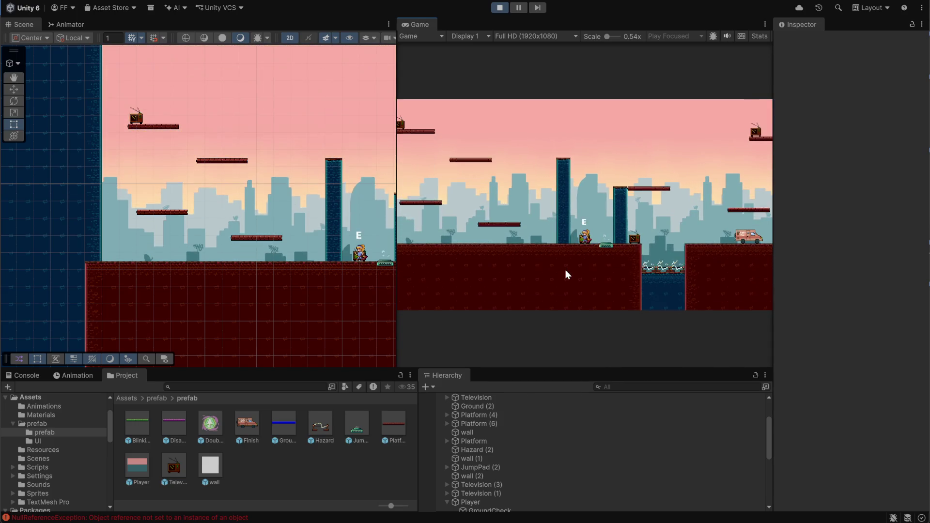
key(a)
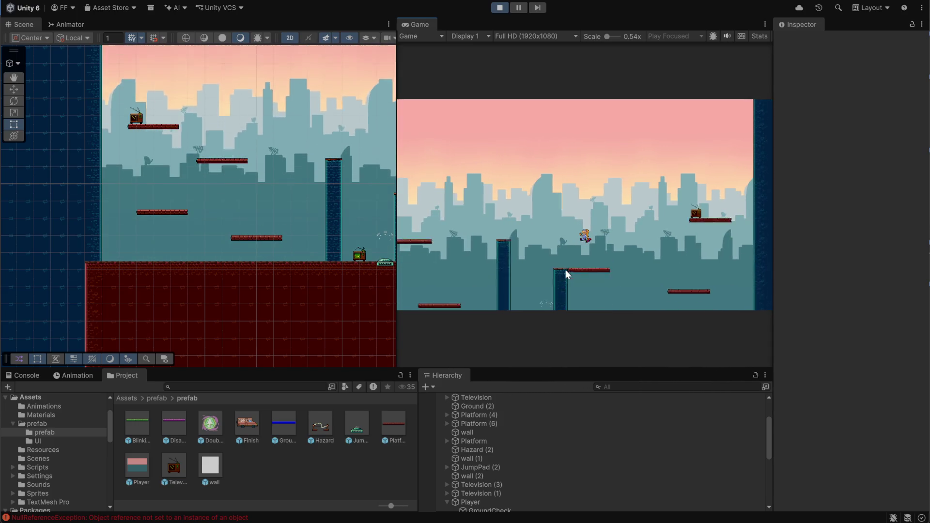
key(a)
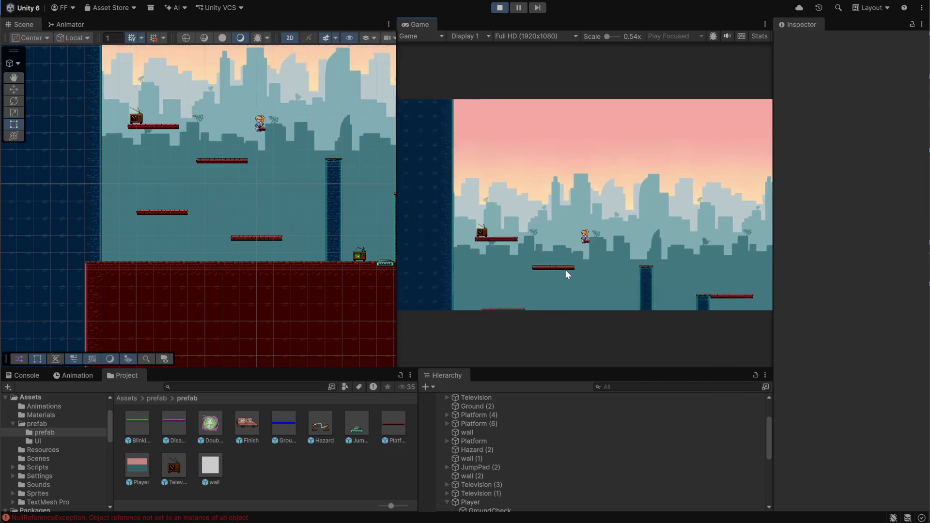
key(d)
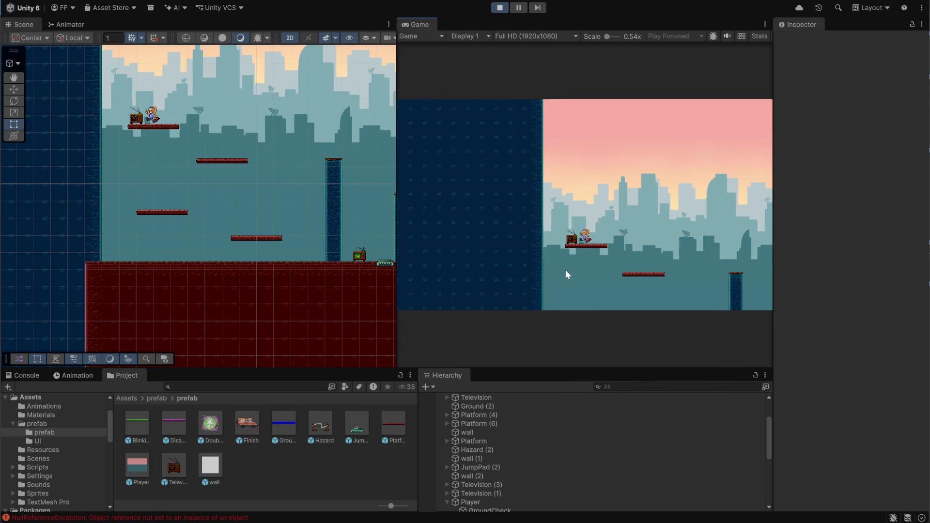
key(d)
key(space)
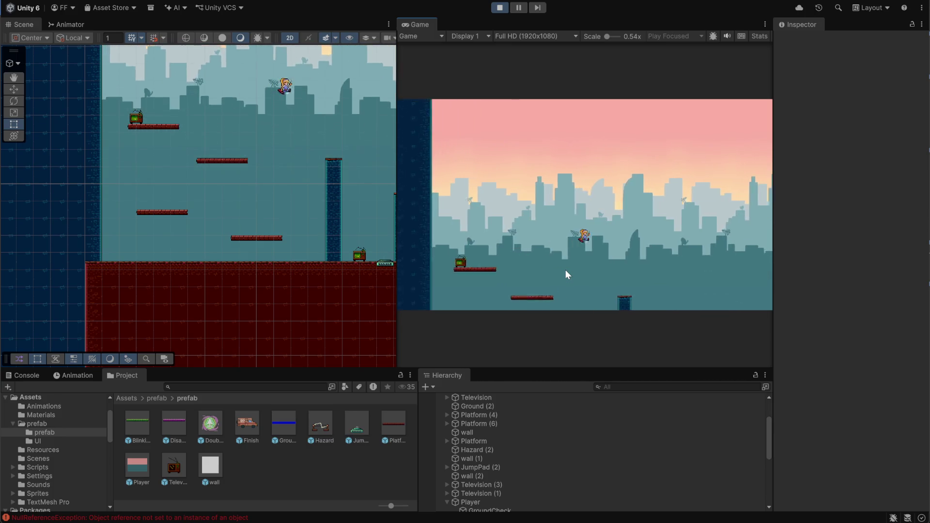
key(a)
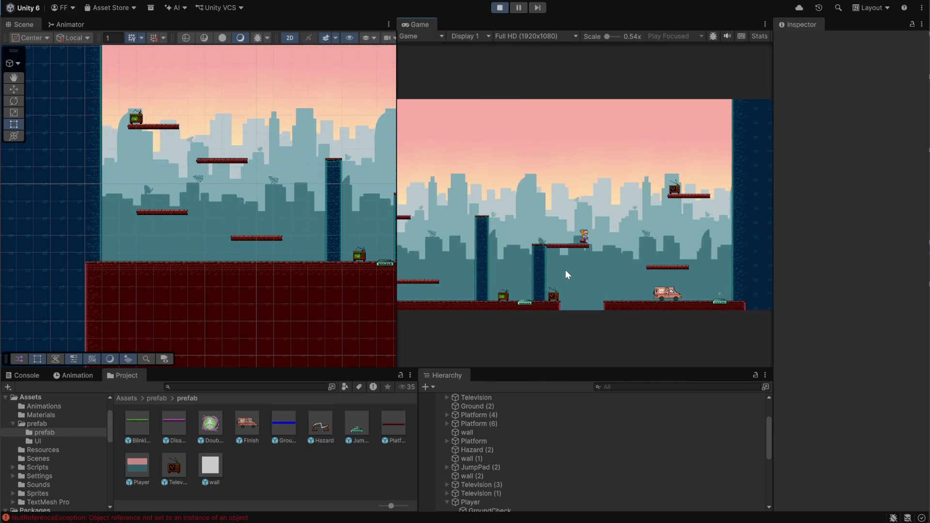
key(d)
key(space)
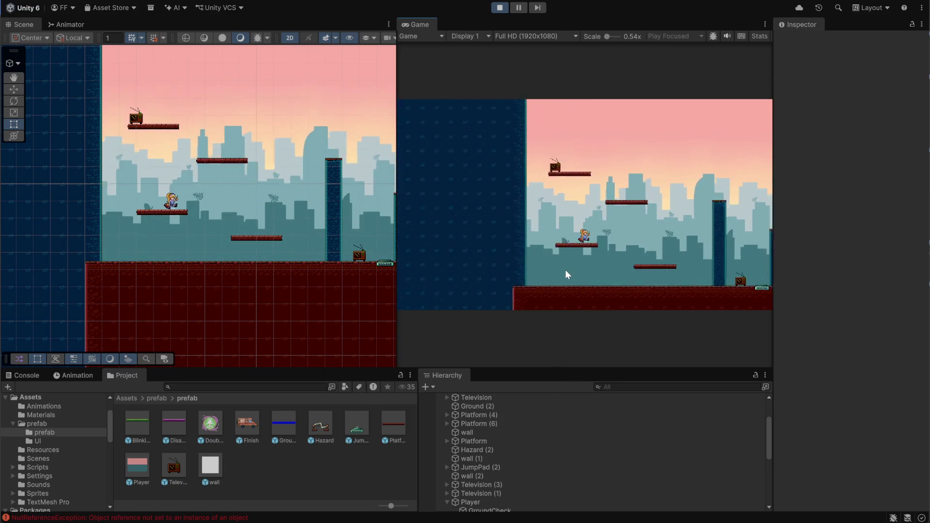
key(space)
key(d)
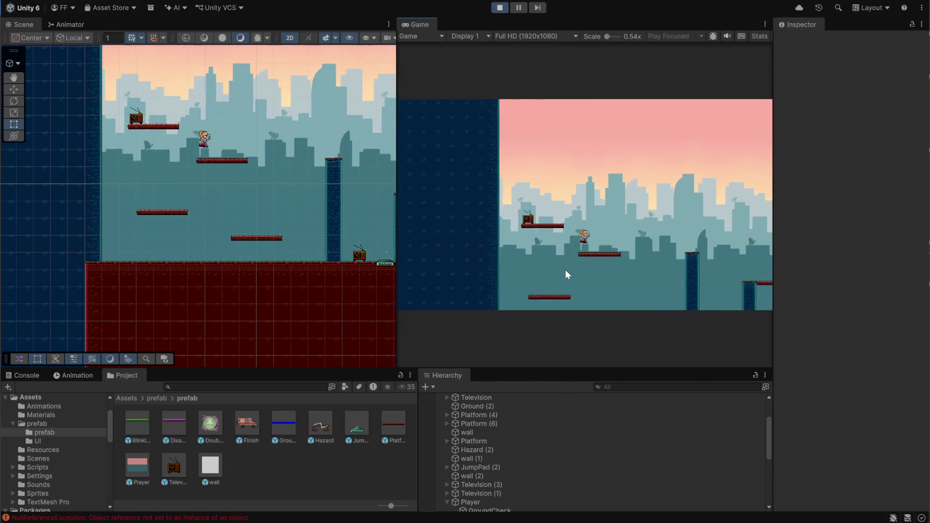
key(a)
key(space)
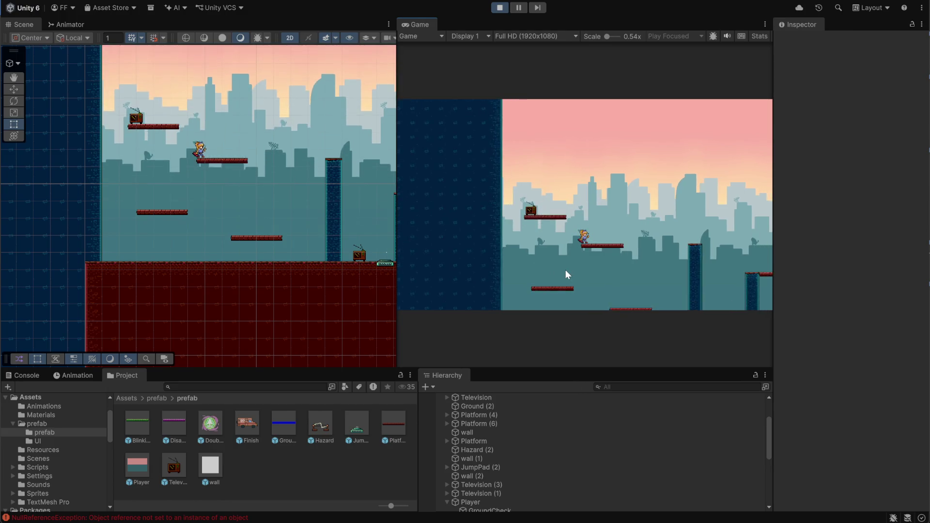
key(a)
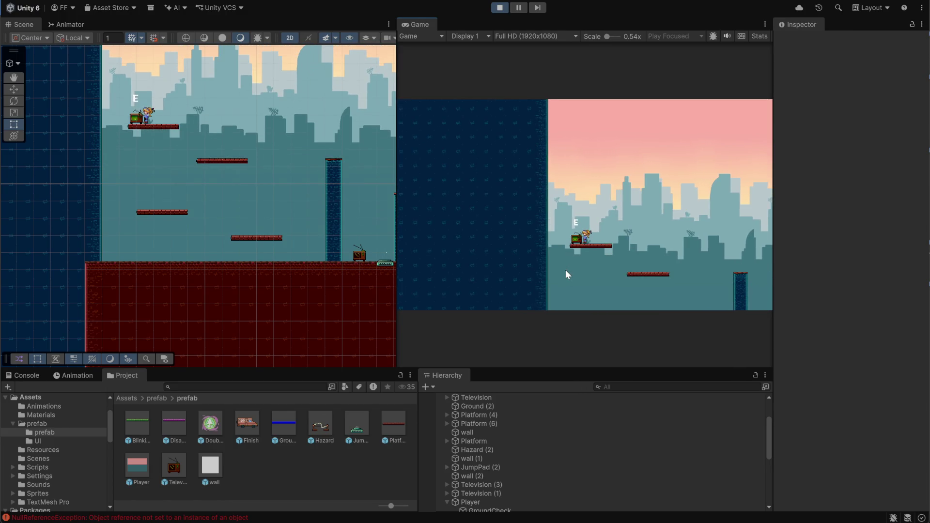
key(e)
key(d)
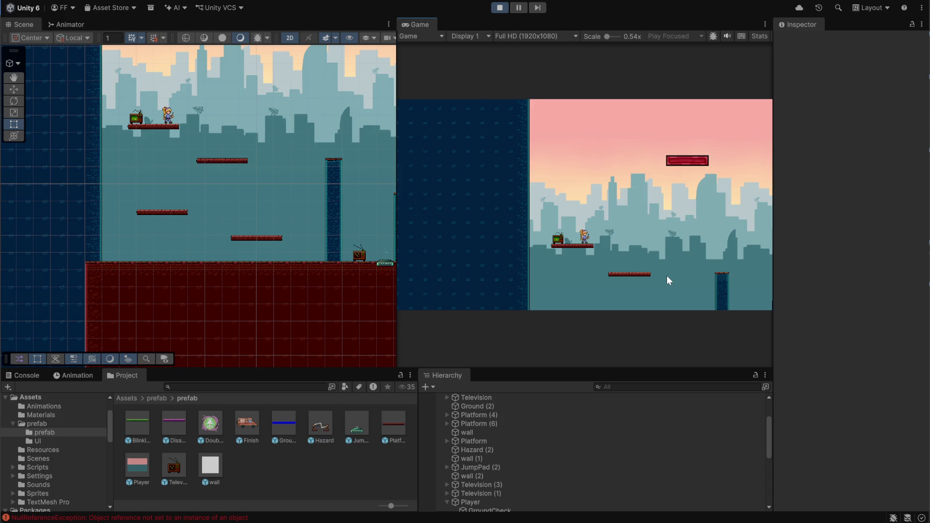
key(d)
key(d)
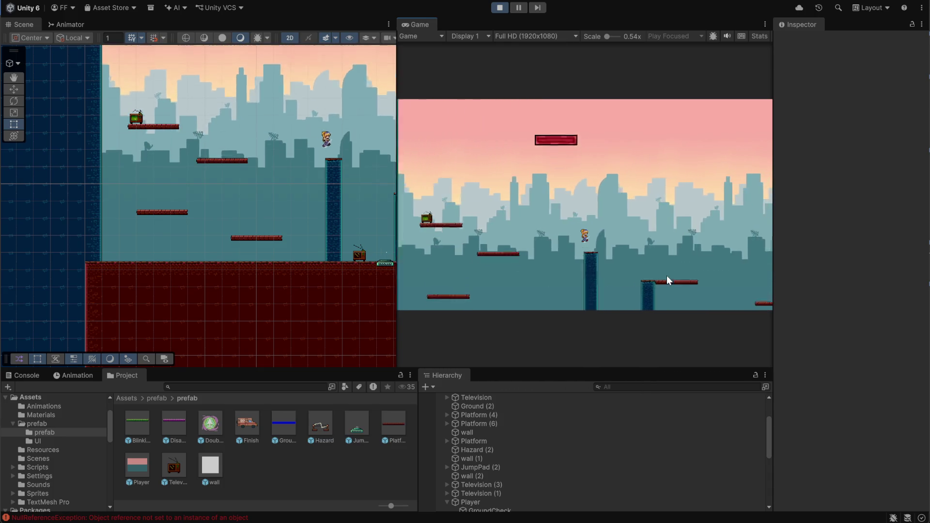
key(d)
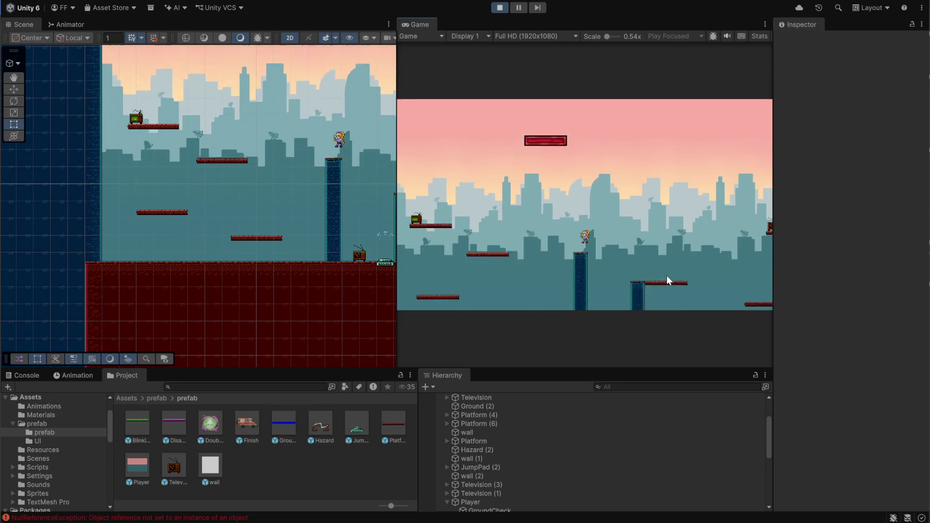
key(d)
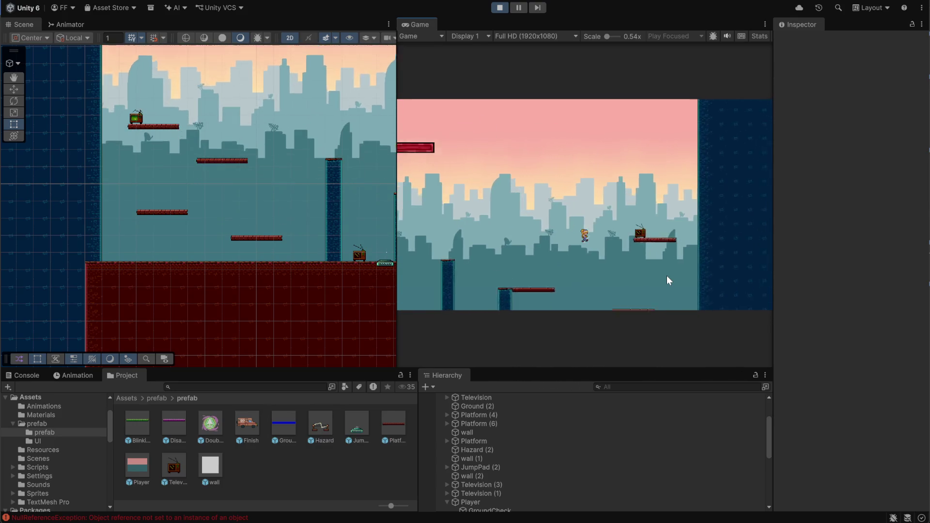
key(space)
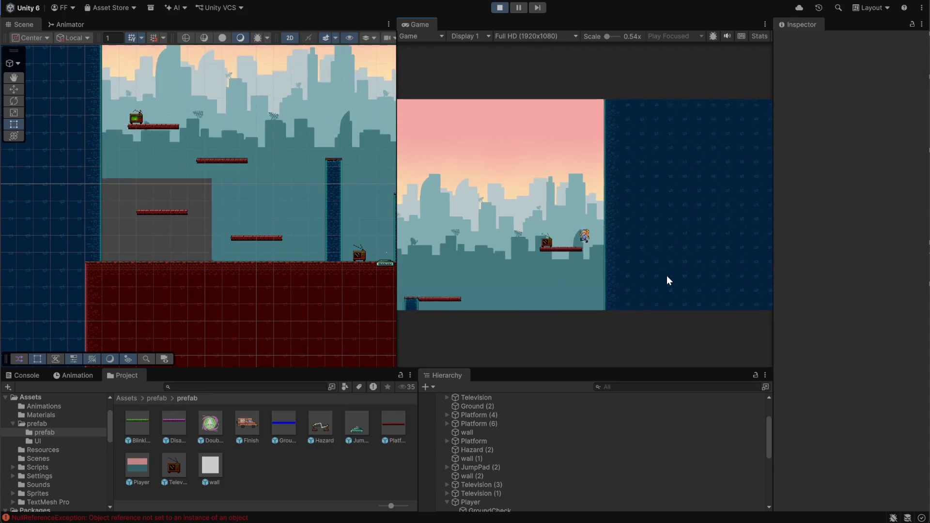
key(e)
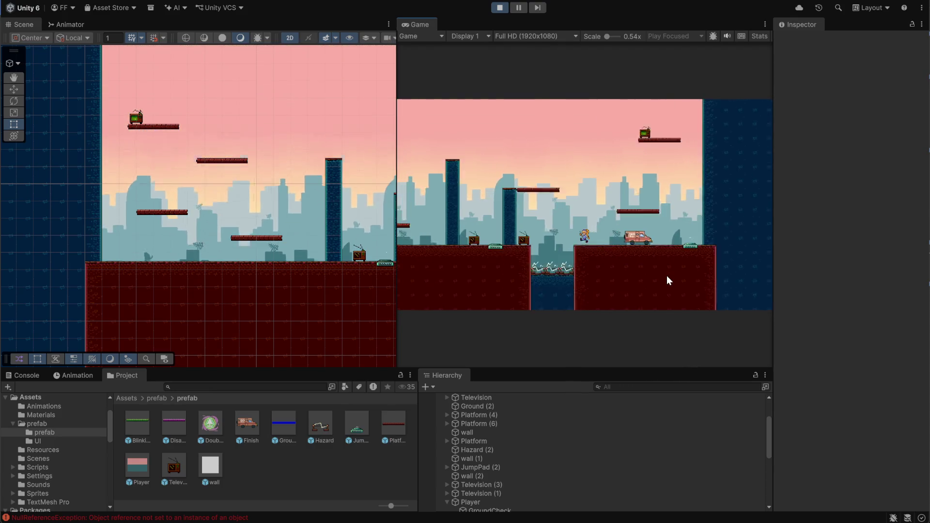
click(500, 7)
mouse_move(557, 514)
click(561, 496)
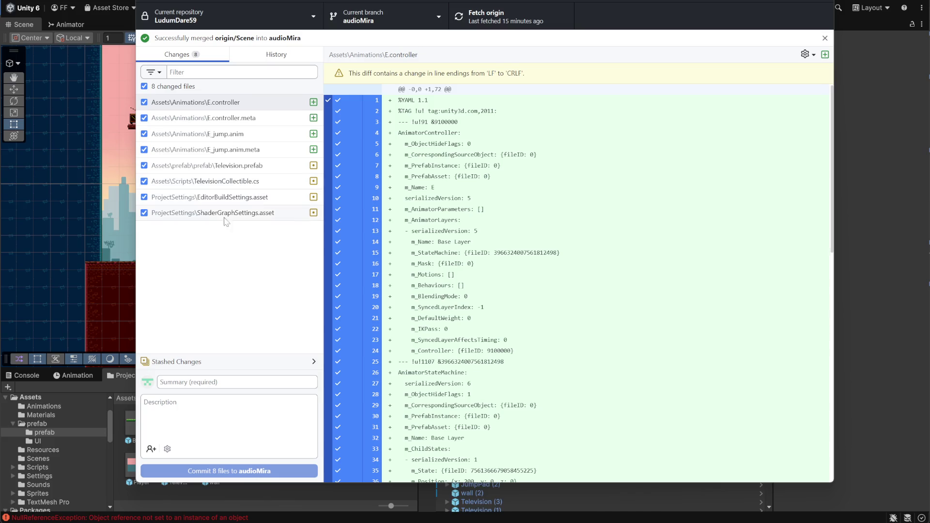
Discard ShaderGraphSettings.asset changes and commit the seven files as 'ESHOW' to audioMira.
right_click(213, 217)
click(266, 231)
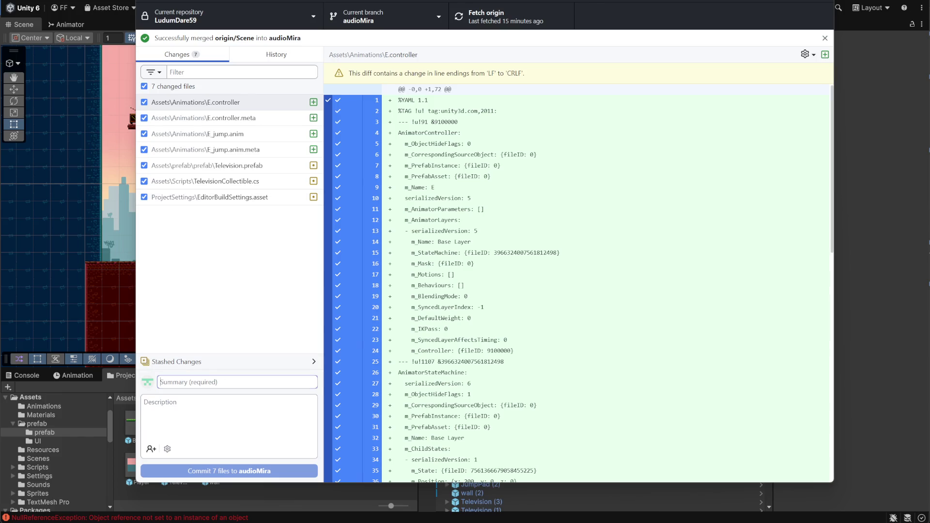
text(ESHOW)
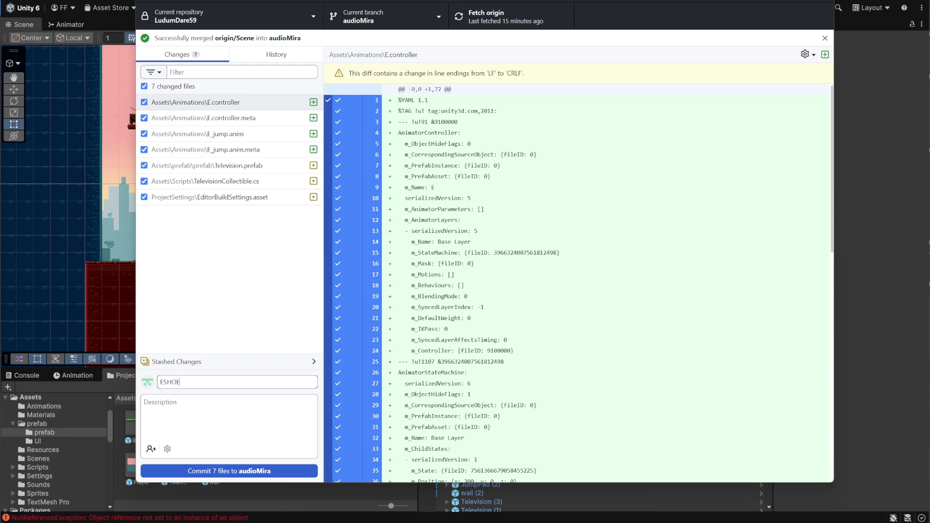
click(229, 465)
Push the ESHOW commit to origin, minimize GitHub Desktop and switch to Discord.
click(527, 22)
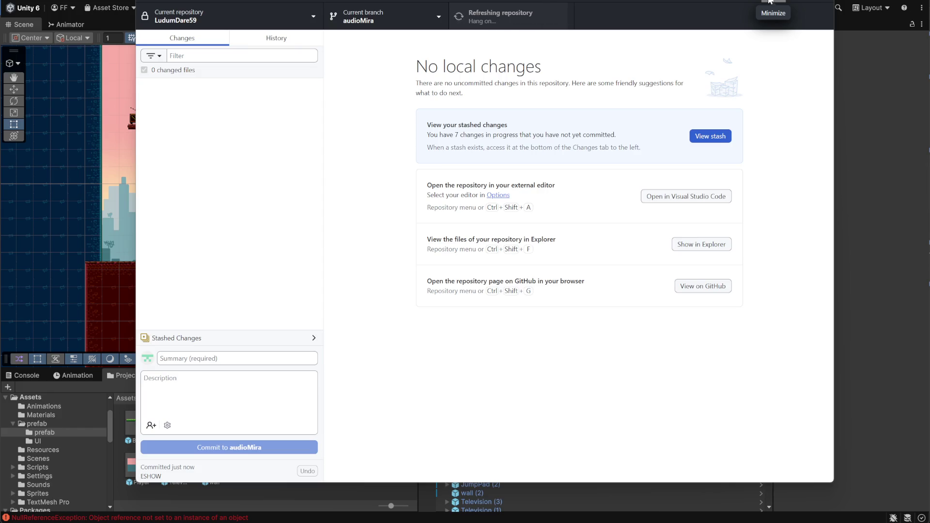
click(617, 202)
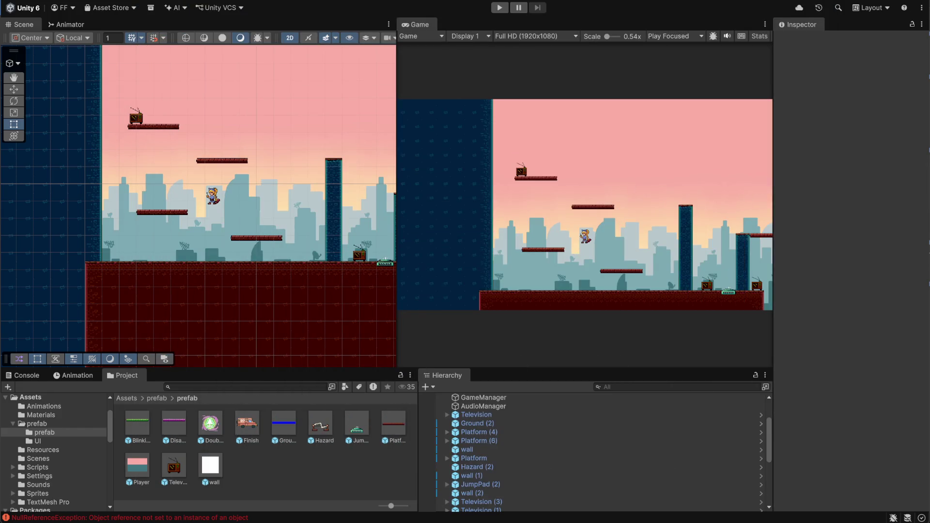
mouse_move(489, 519)
click(489, 466)
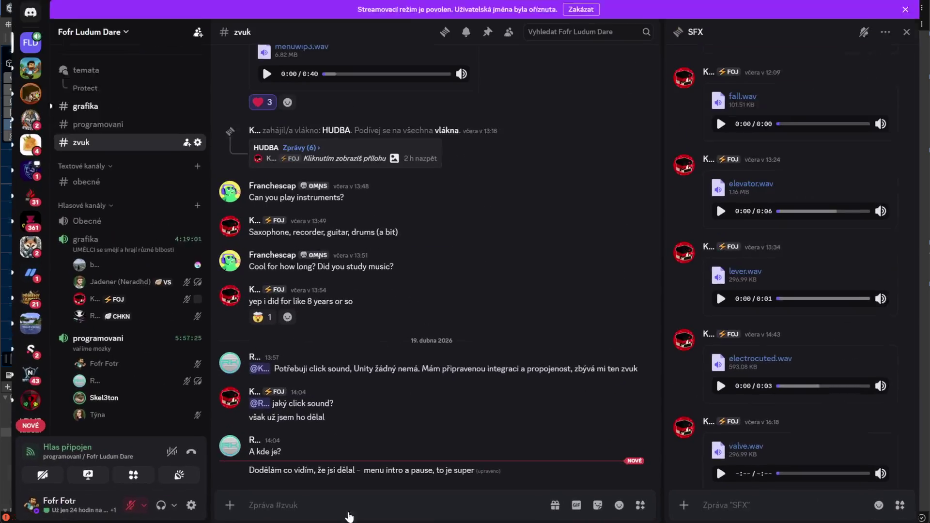
Unmute the microphone in Discord's voice channel, then switch back to Unity.
click(125, 505)
click(125, 506)
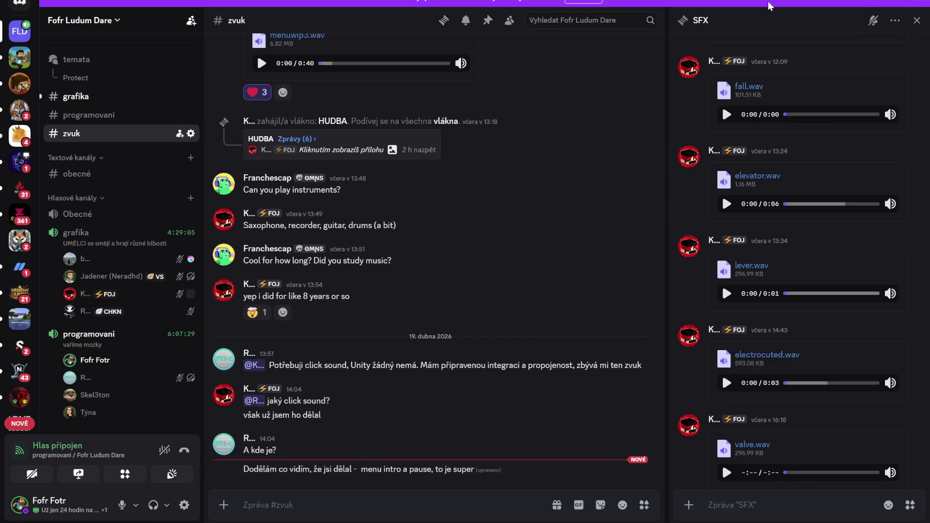
key(alt+Tab)
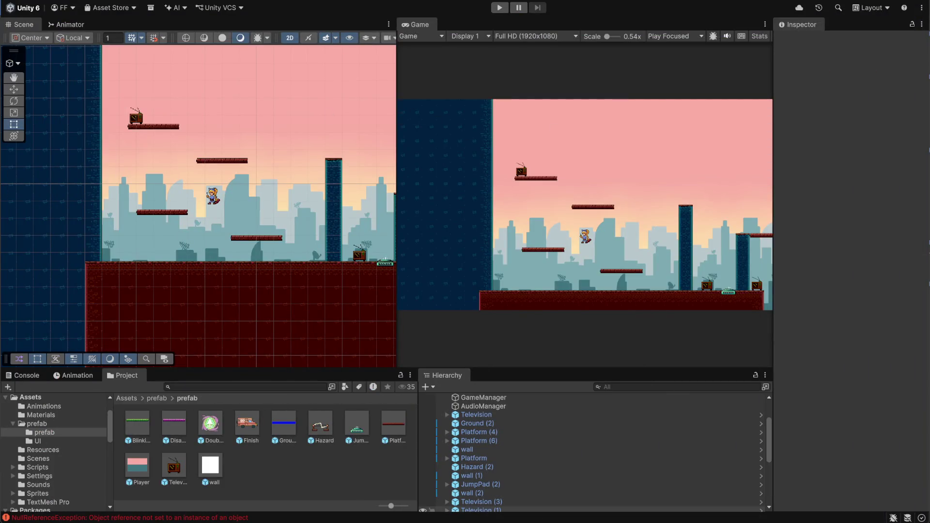
Check origin/Scene and other teammate branches for merges into audioMira, close without merging, and minimize.
mouse_move(563, 522)
click(562, 480)
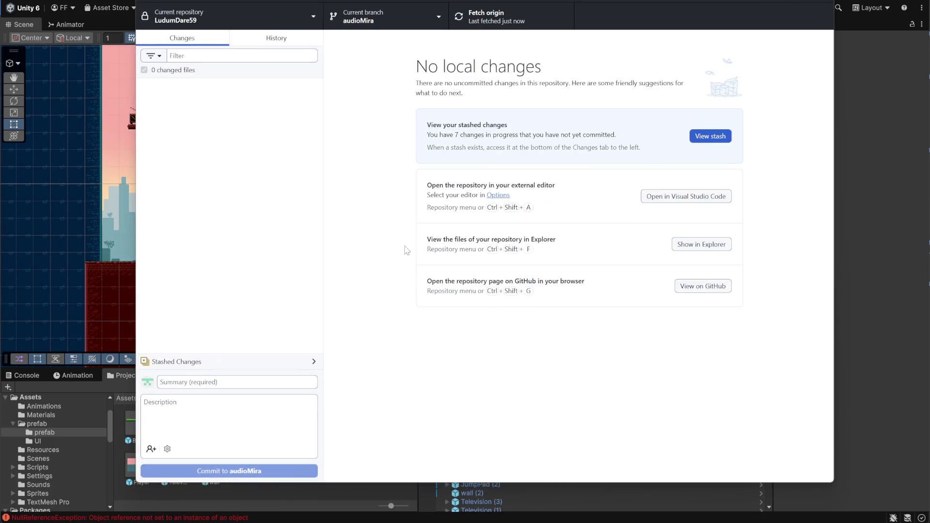
click(438, 21)
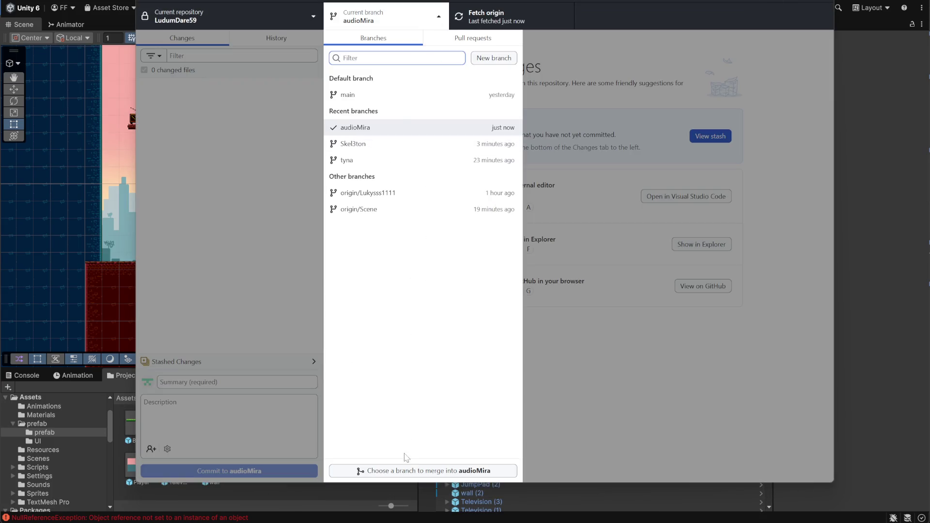
click(404, 473)
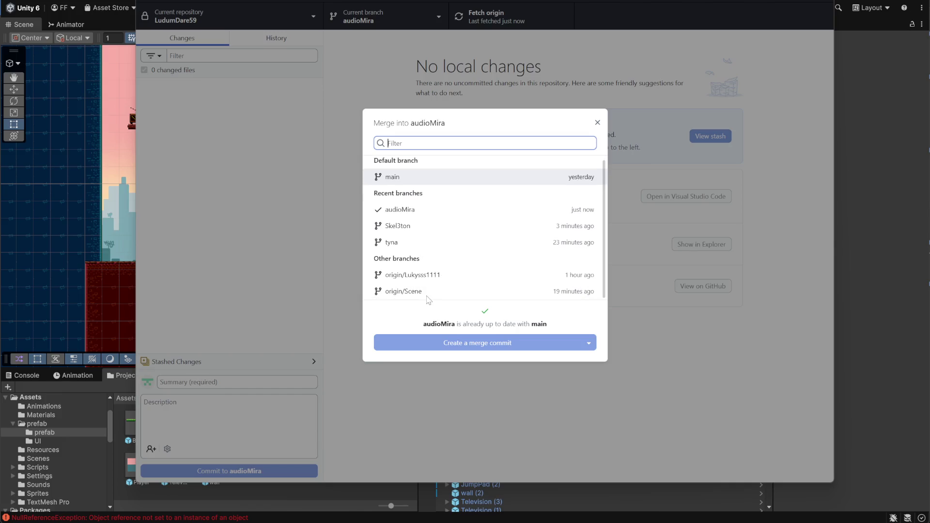
click(423, 292)
click(433, 276)
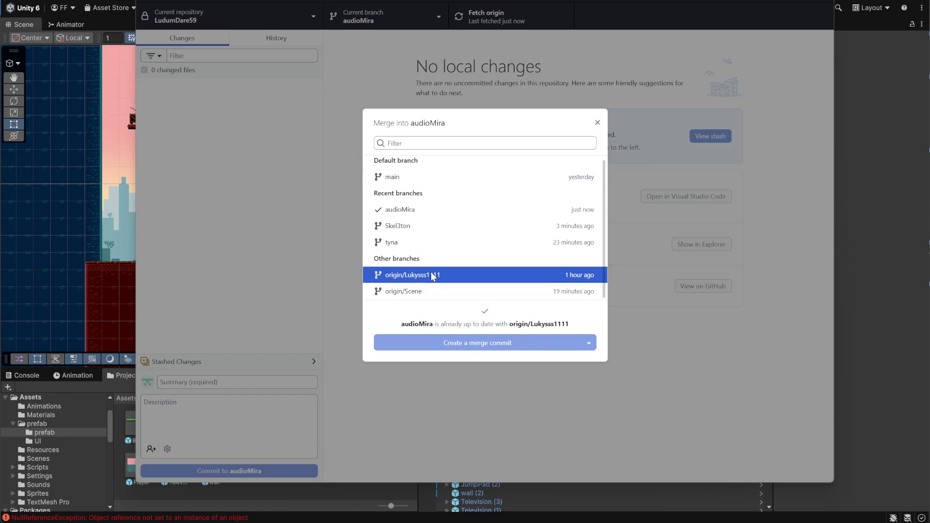
click(415, 242)
click(418, 232)
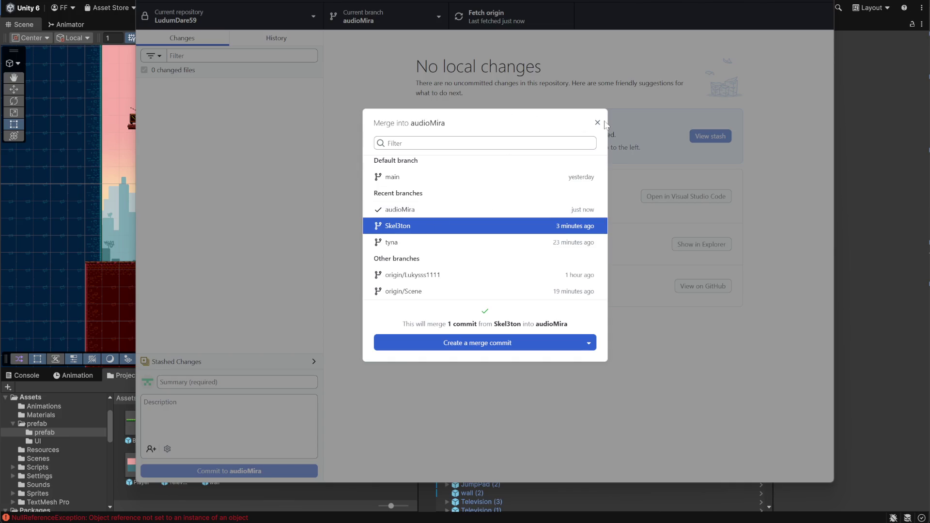
click(597, 123)
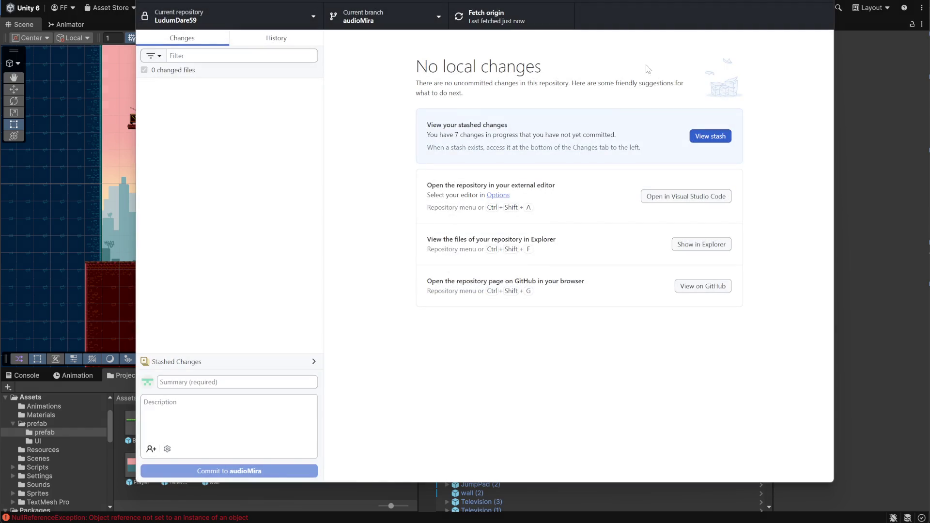
click(774, 1)
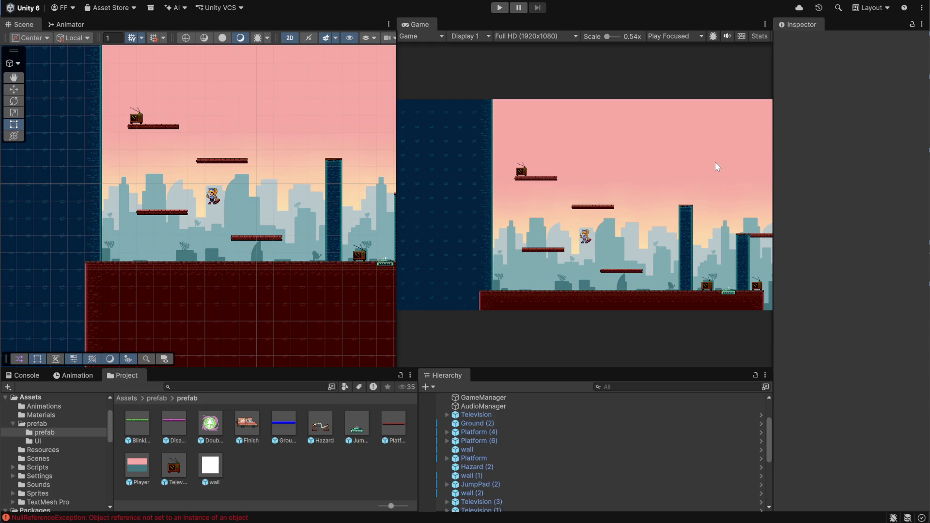
Mute the Discord microphone again, put Discord away, and open the web browser.
click(693, 499)
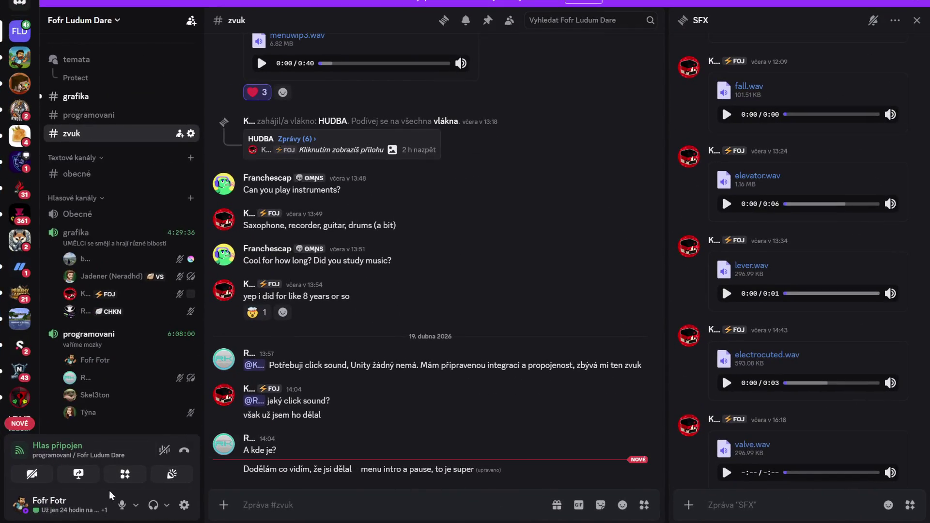
click(122, 505)
click(897, 3)
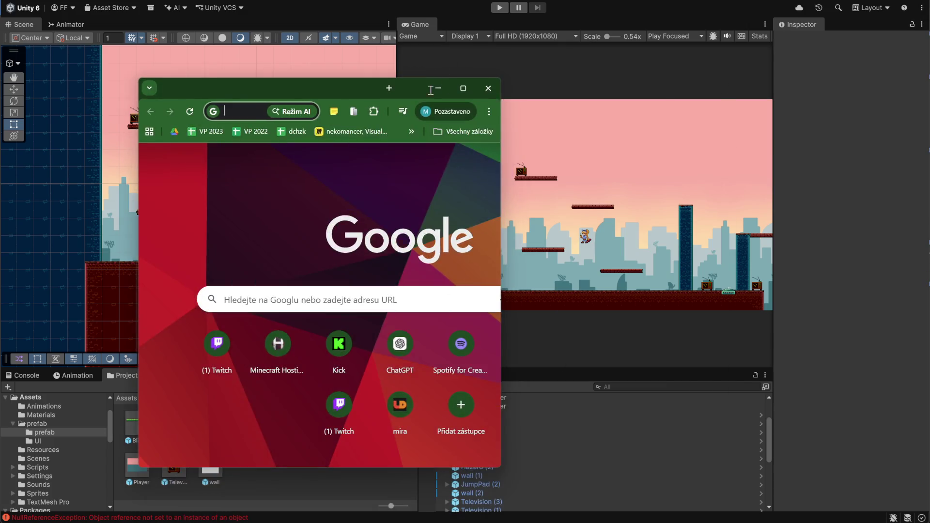
double_click(357, 65)
Go to ldjam.com, open the LD59 home feed and scroll through the posts.
key(ctrl+l)
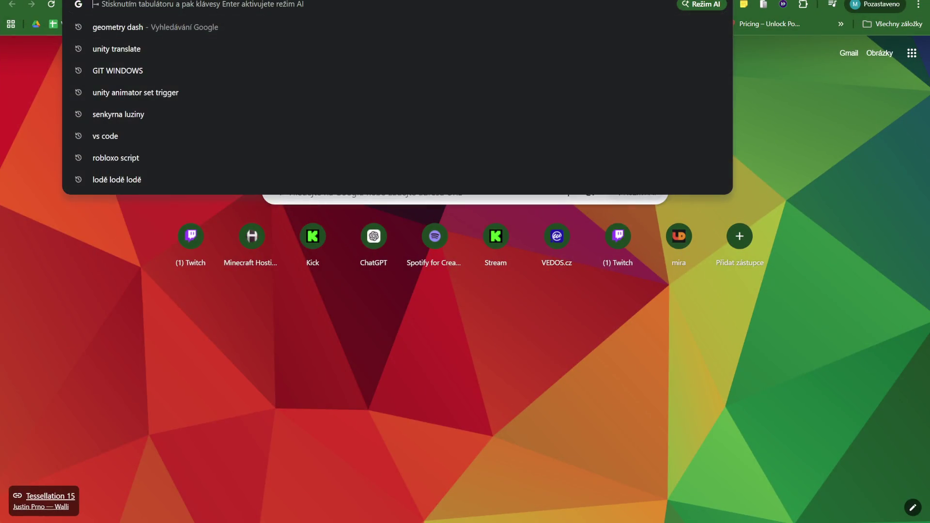
text(ldj)
key(Return)
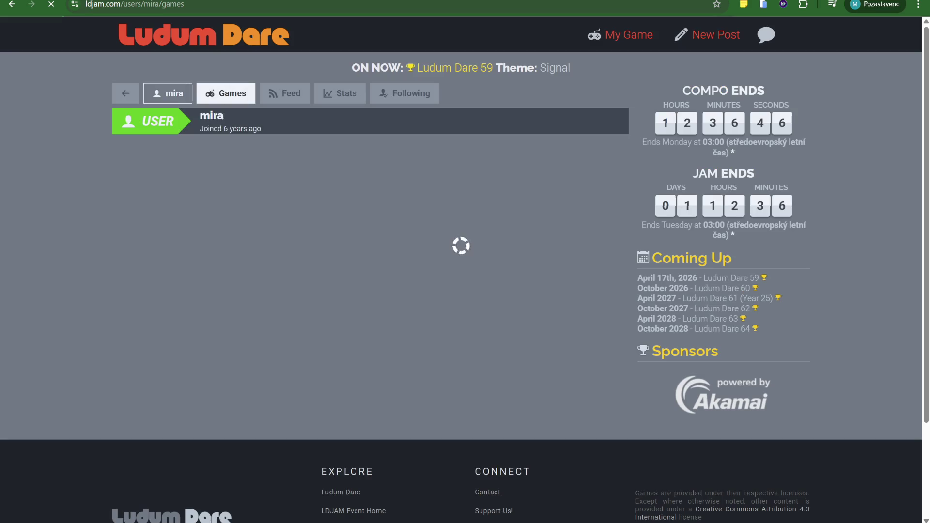
click(190, 38)
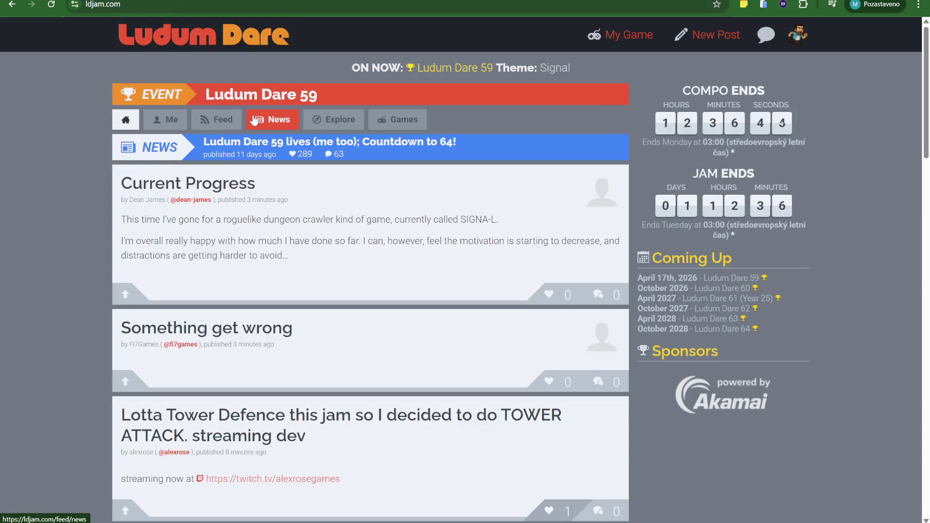
scroll(248, 161, down, 8)
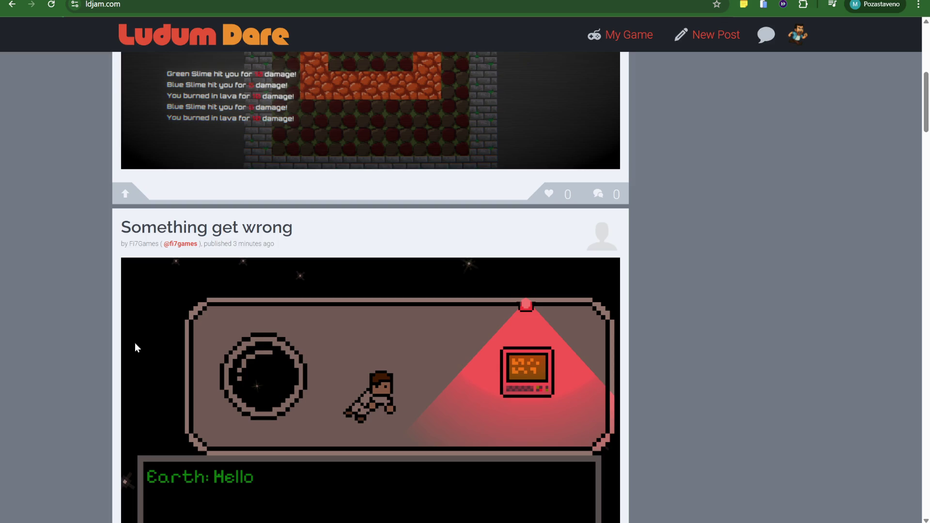
scroll(51, 333, down, 4)
scroll(53, 351, up, 3)
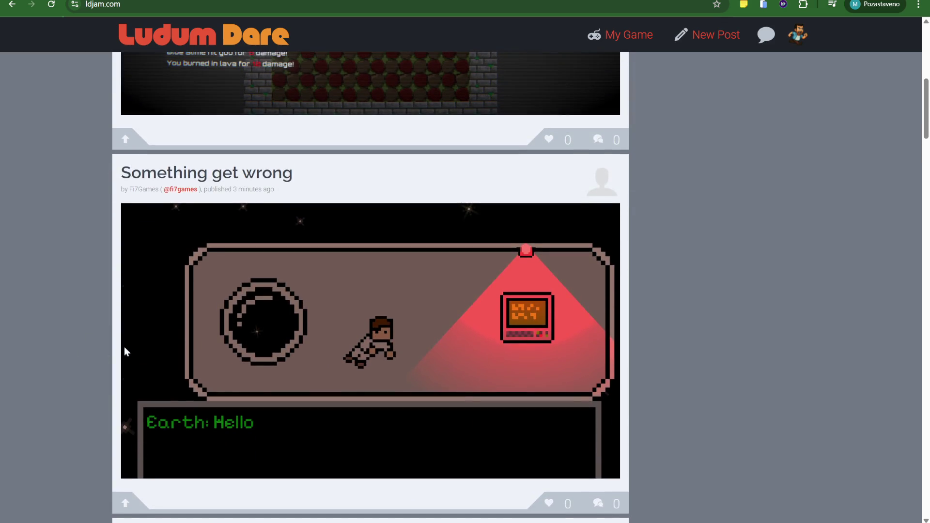
scroll(232, 339, down, 2)
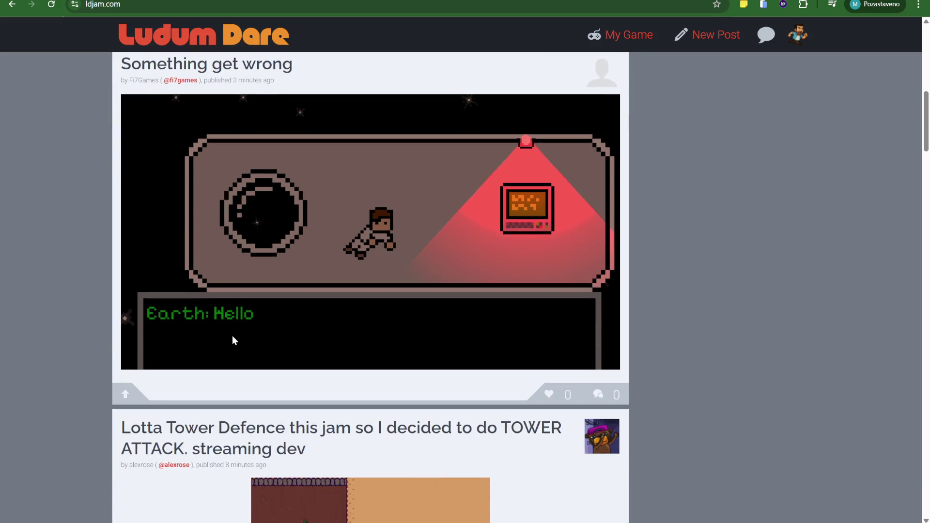
scroll(472, 233, up, 3)
scroll(469, 240, down, 7)
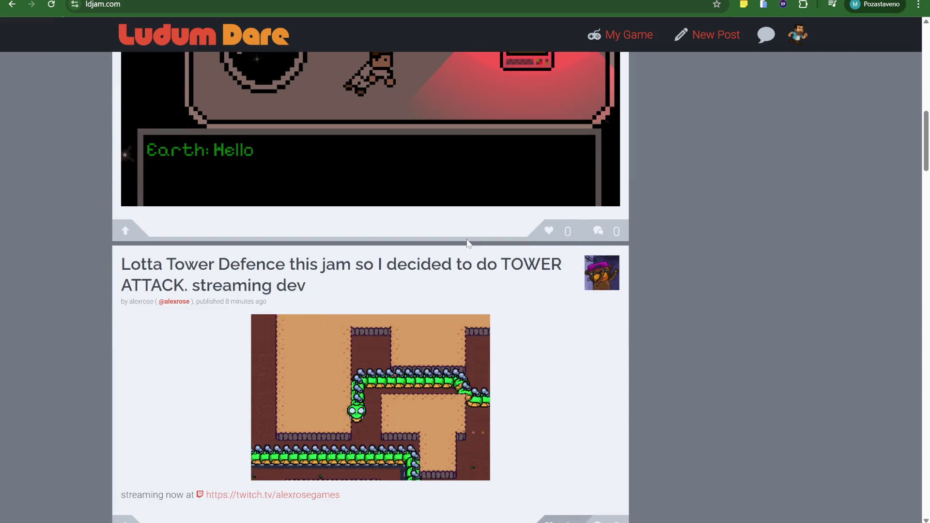
scroll(468, 242, down, 2)
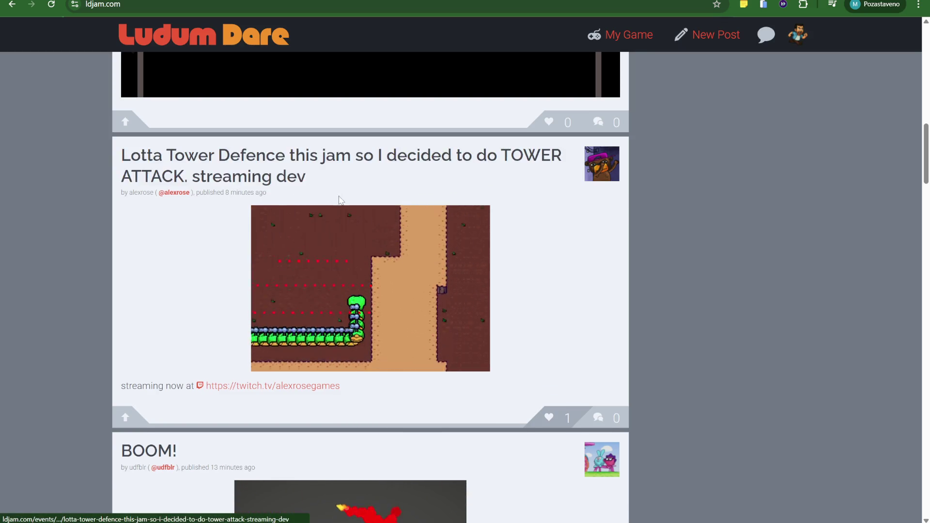
scroll(340, 199, down, 2)
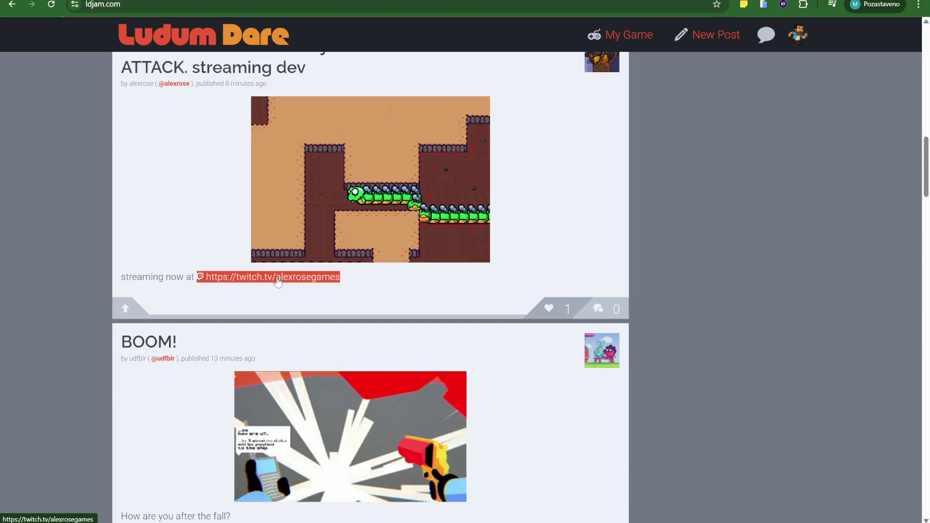
Visit a post author's Twitch stream, return to the feed, then open Discord's output volume settings.
click(274, 277)
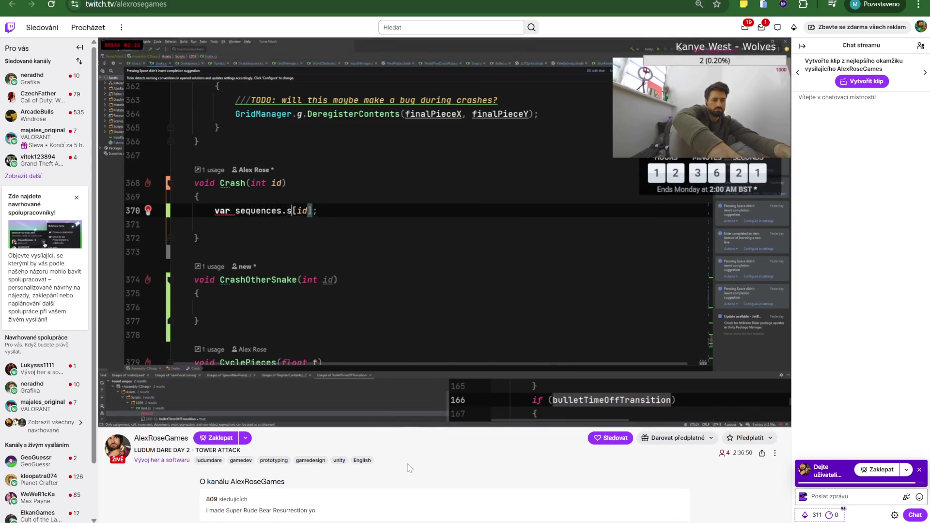
scroll(410, 468, down, 1)
scroll(409, 469, down, 2)
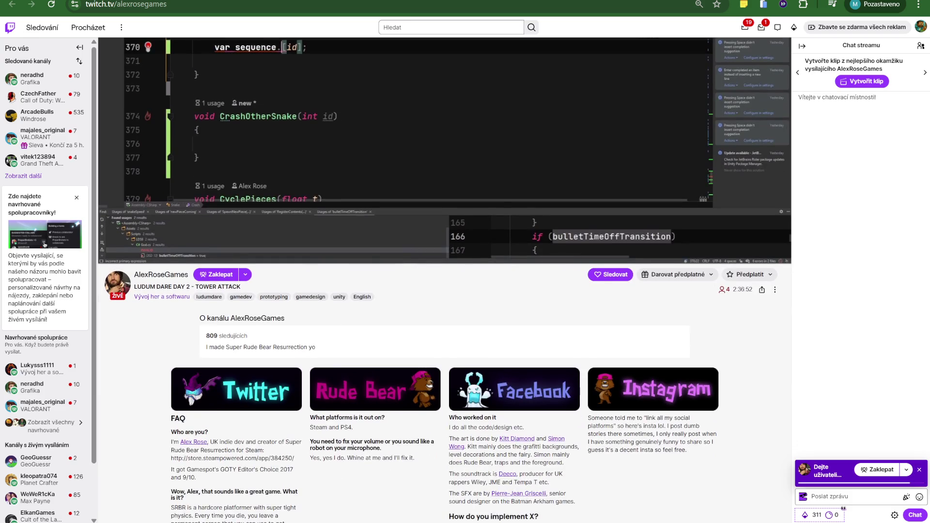
scroll(445, 279, up, 3)
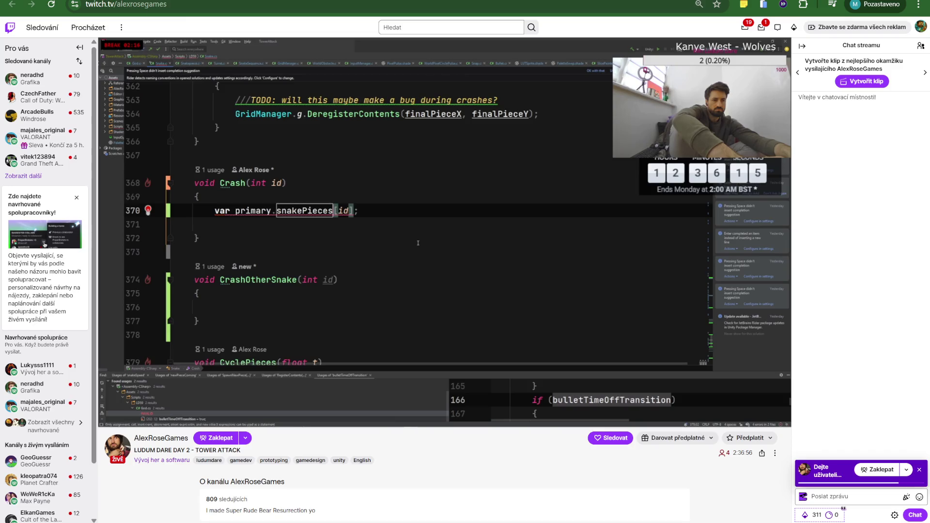
key(ctrl+Tab)
scroll(319, 276, down, 4)
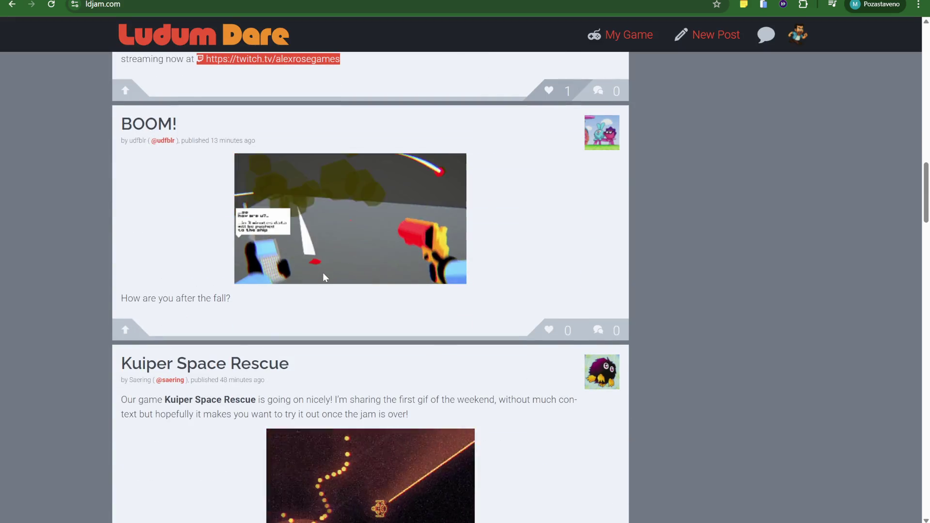
scroll(320, 276, down, 4)
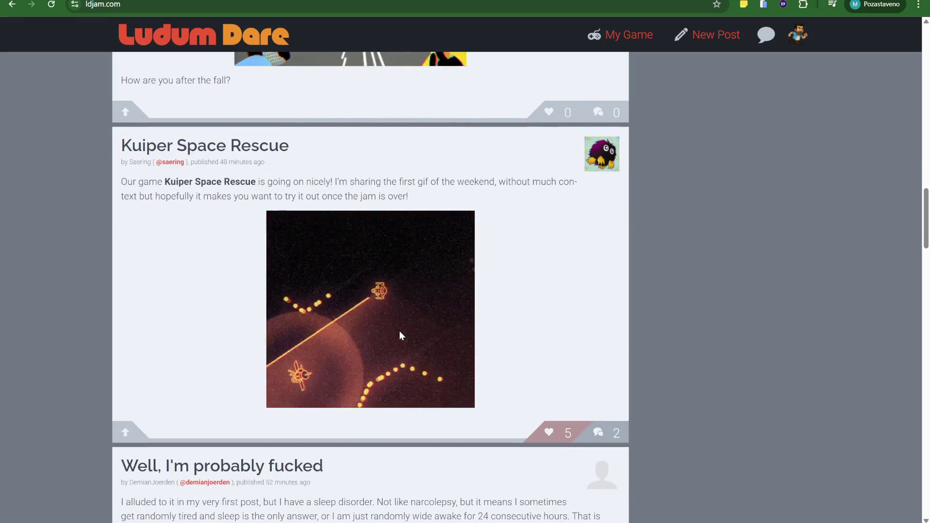
scroll(398, 330, down, 3)
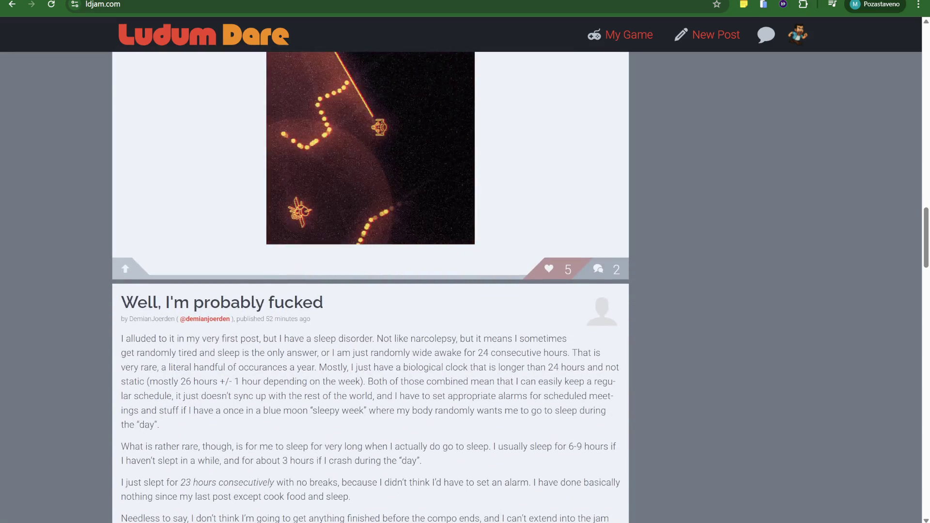
key(alt+Tab)
click(167, 505)
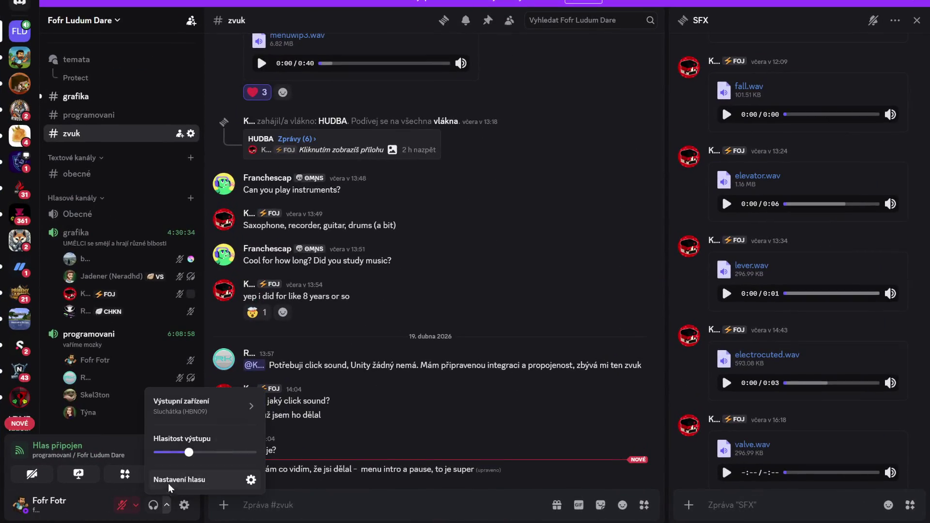
Lower Discord's output volume, then switch back to the Ludum Dare feed.
drag(189, 453, 184, 453)
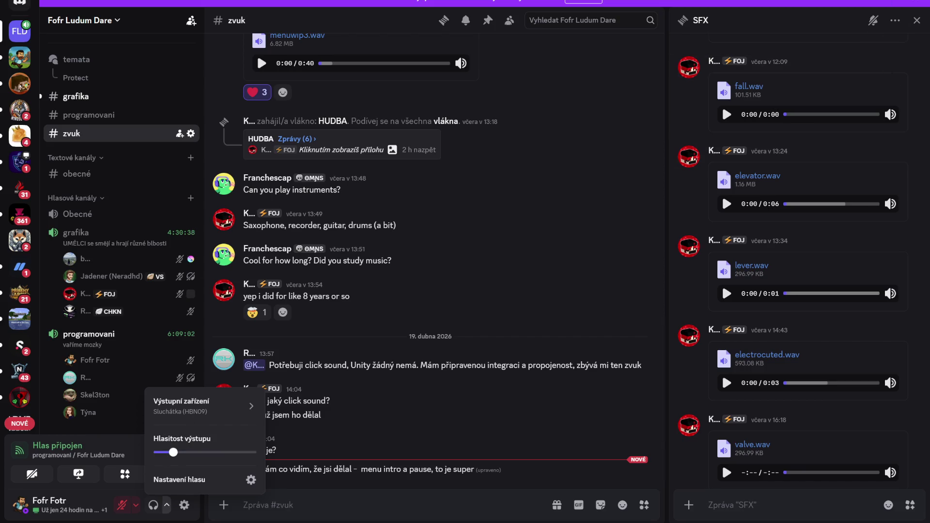
key(alt+Tab)
scroll(494, 320, down, 10)
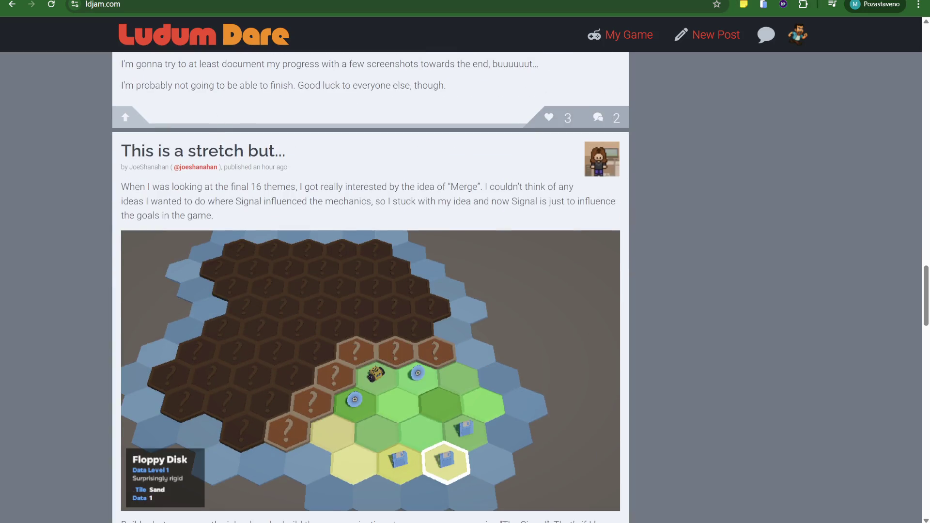
Scroll the Ludum Dare feed and load more posts, reaching Moth Progress.
scroll(293, 167, down, 4)
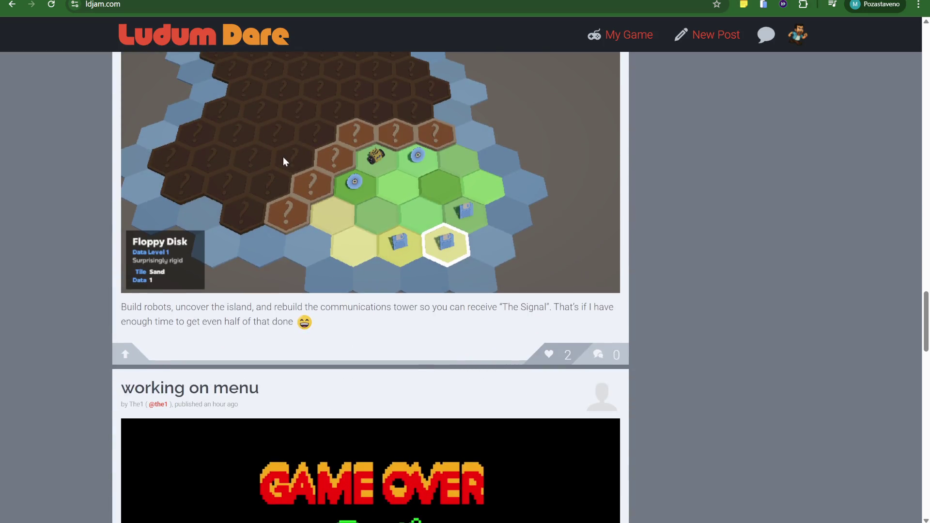
scroll(284, 156, down, 6)
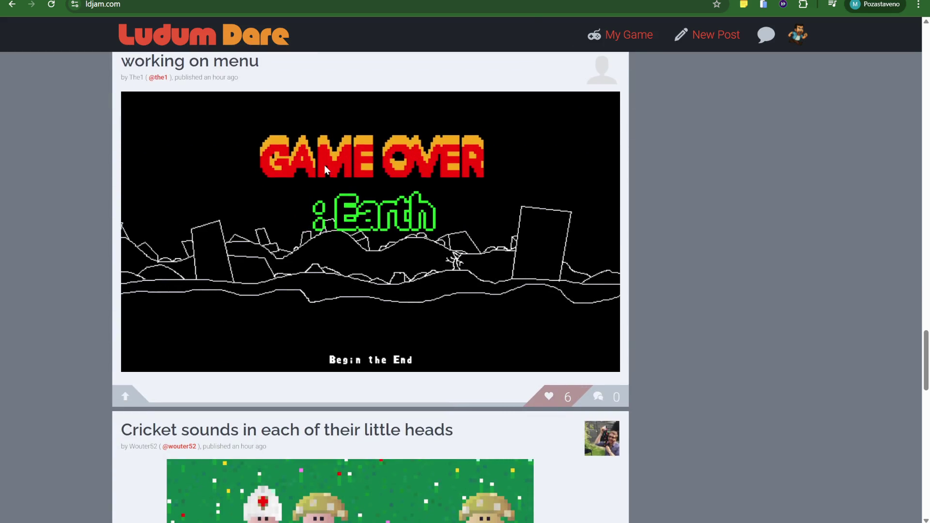
scroll(383, 223, up, 1)
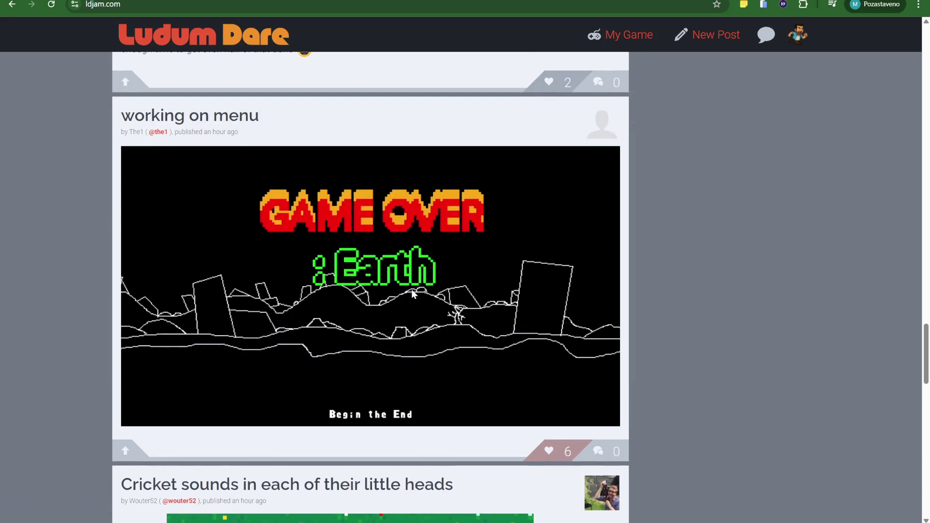
scroll(413, 291, down, 7)
scroll(407, 288, down, 8)
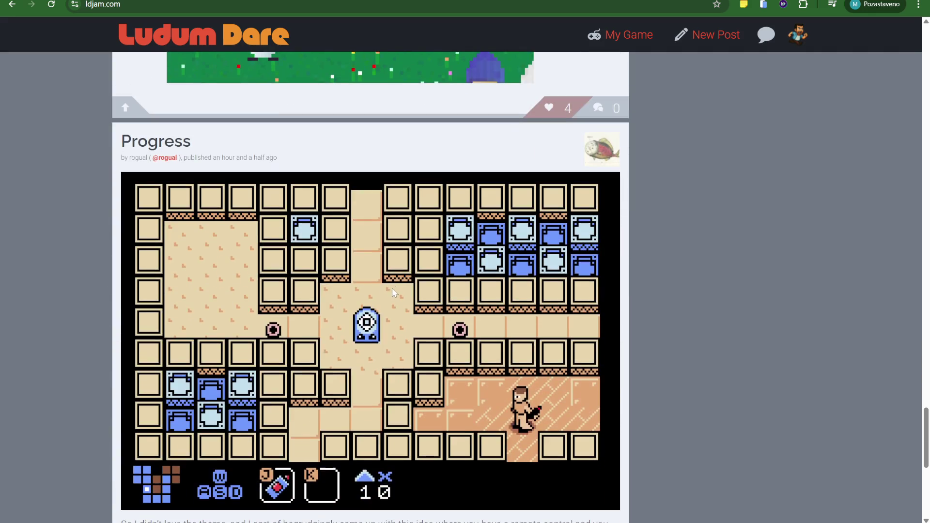
scroll(388, 287, down, 5)
scroll(382, 291, down, 3)
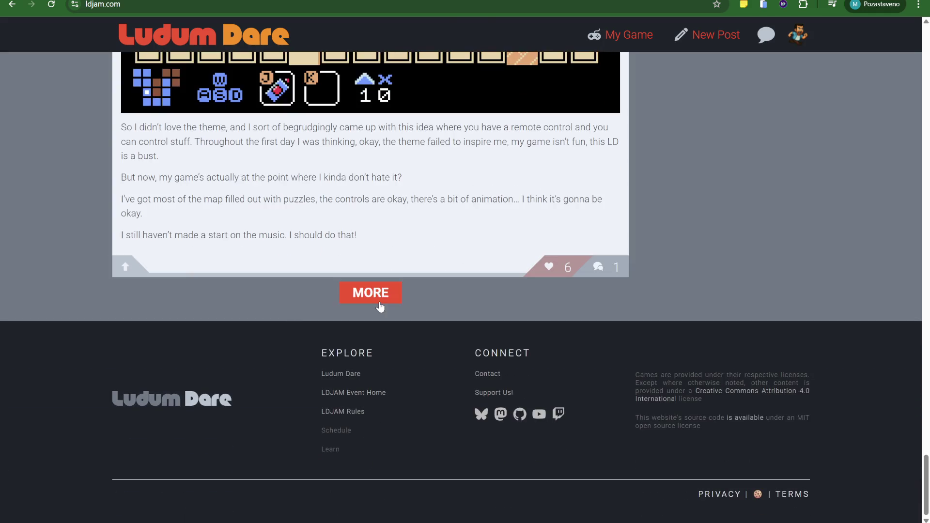
click(381, 307)
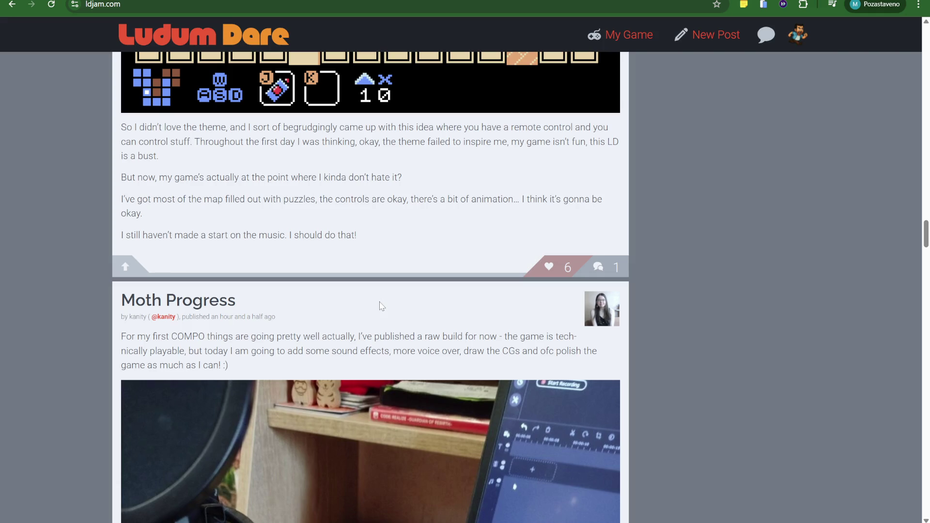
scroll(443, 279, down, 10)
scroll(443, 279, up, 10)
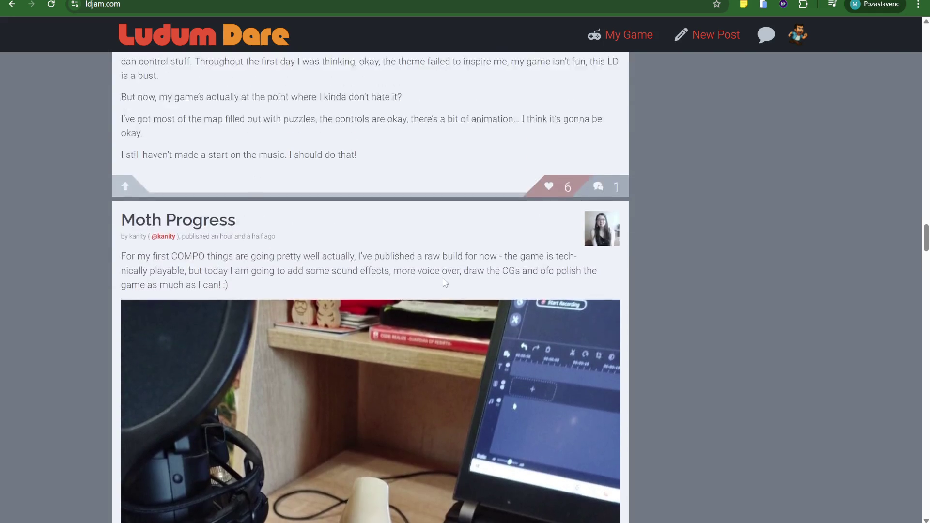
scroll(443, 279, down, 4)
scroll(443, 284, down, 3)
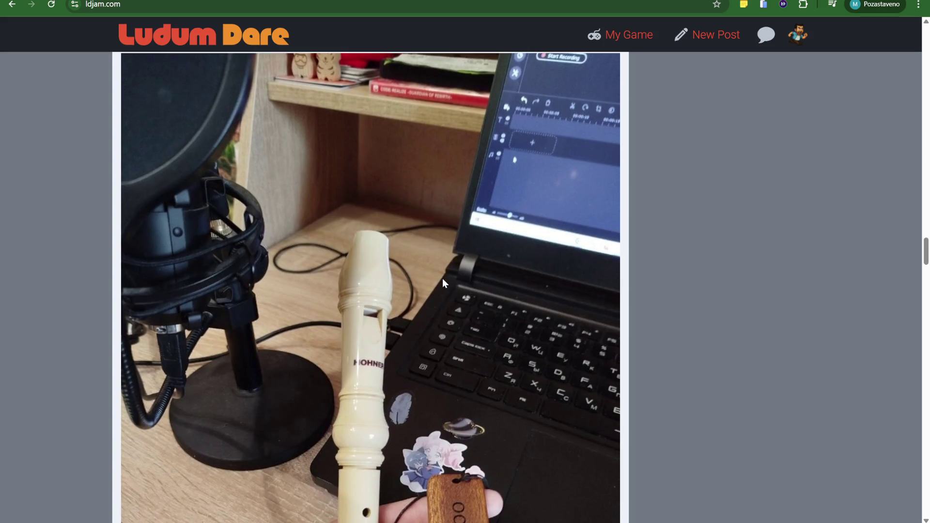
scroll(443, 283, down, 2)
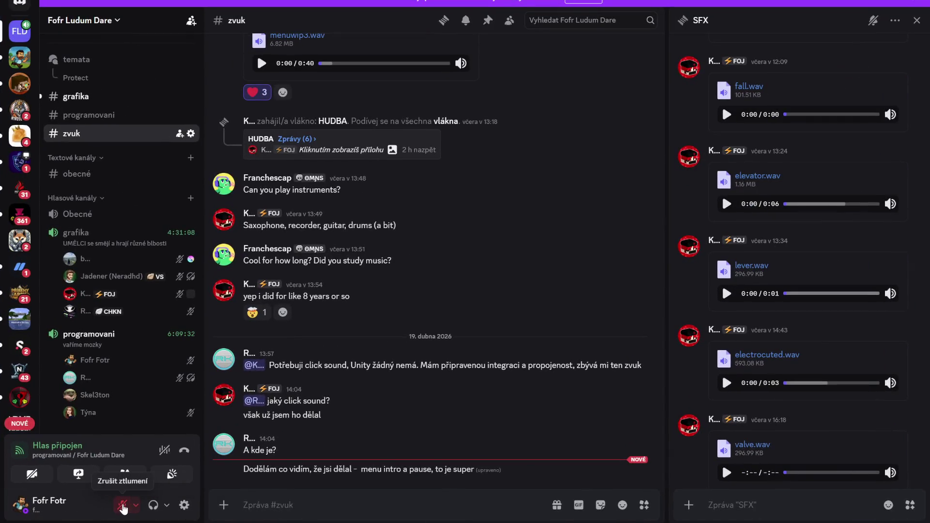
Unmute the Discord microphone and raise output volume to roughly 100%.
click(123, 507)
click(167, 505)
drag(205, 452, 204, 452)
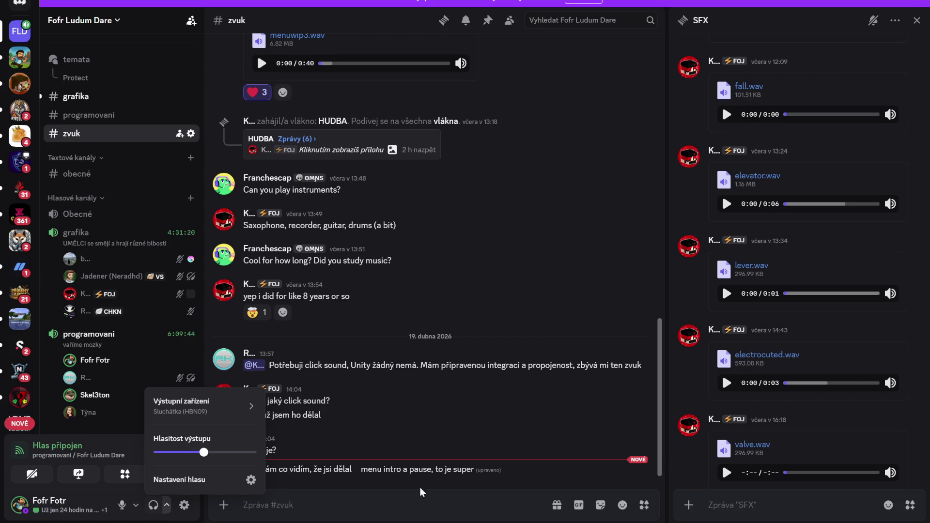
Scroll through the SFX thread and dismiss the output volume popup.
scroll(778, 403, up, 6)
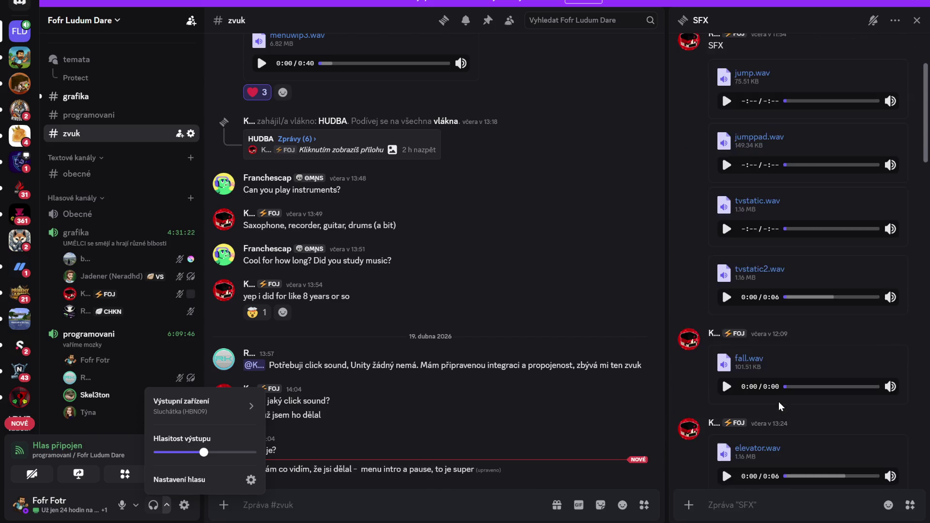
scroll(741, 257, down, 8)
scroll(743, 304, down, 10)
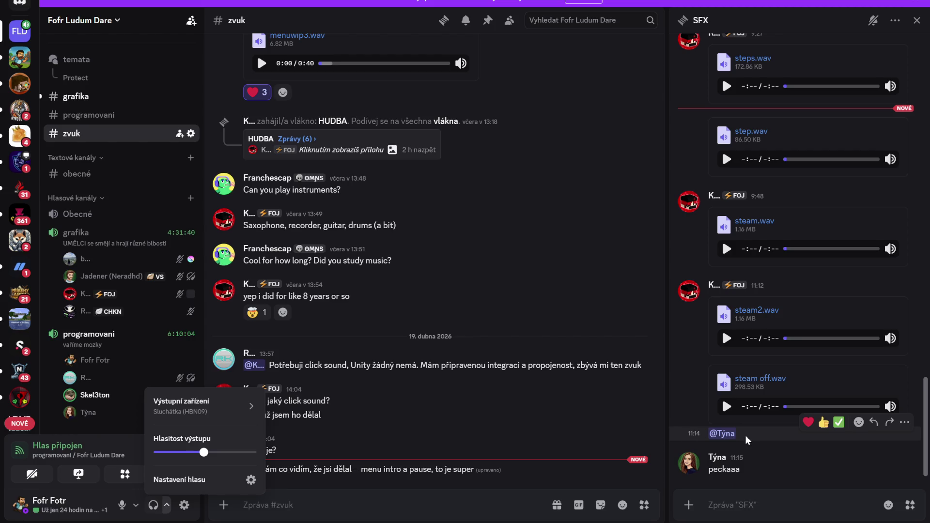
key(Escape)
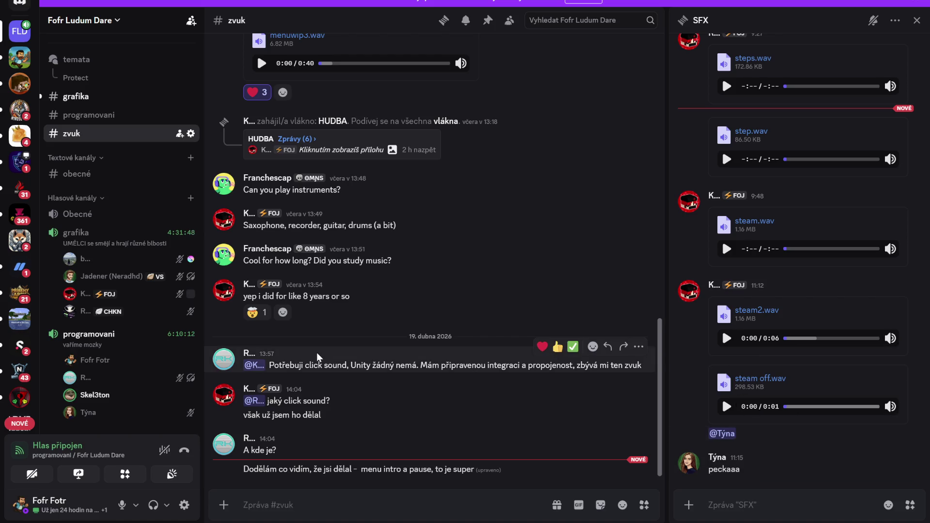
Switch to #grafika and open the teammate's live screen share from the programovani voice channel.
key(alt+Up)
key(alt+Up)
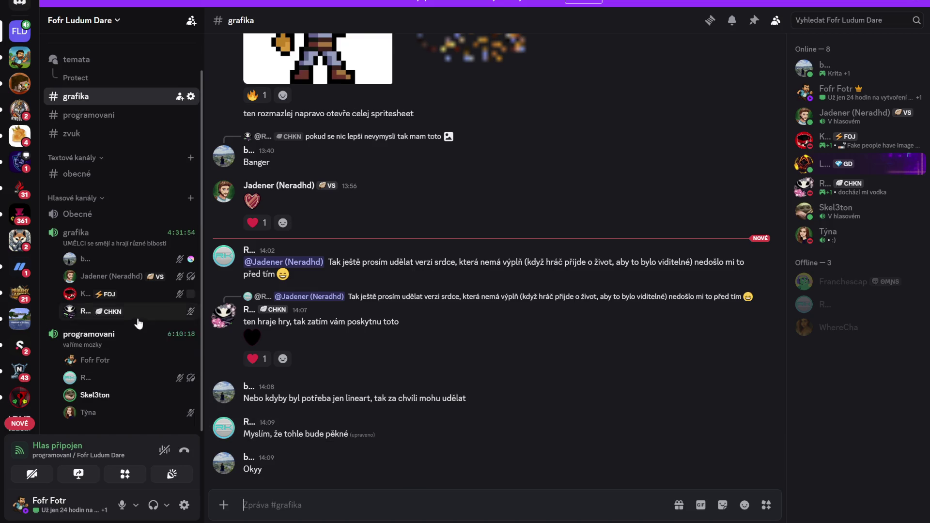
scroll(112, 406, up, 2)
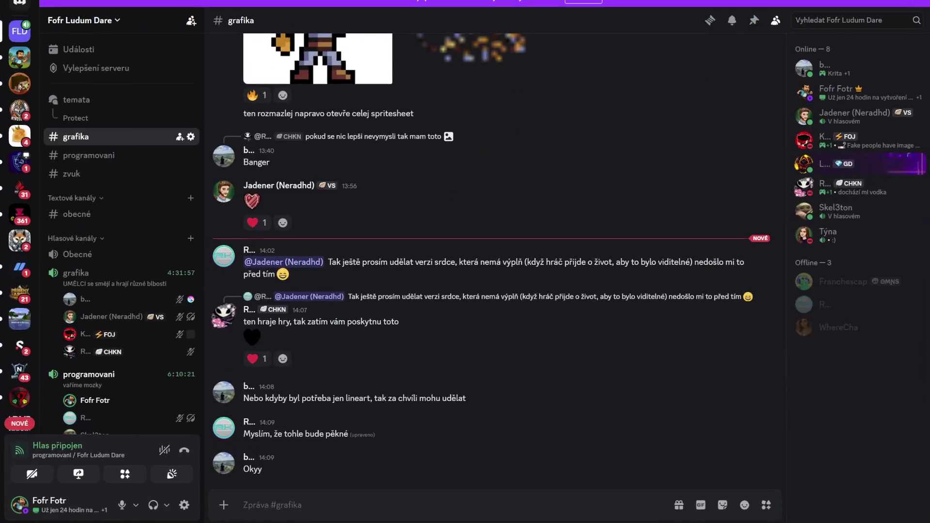
scroll(160, 289, down, 2)
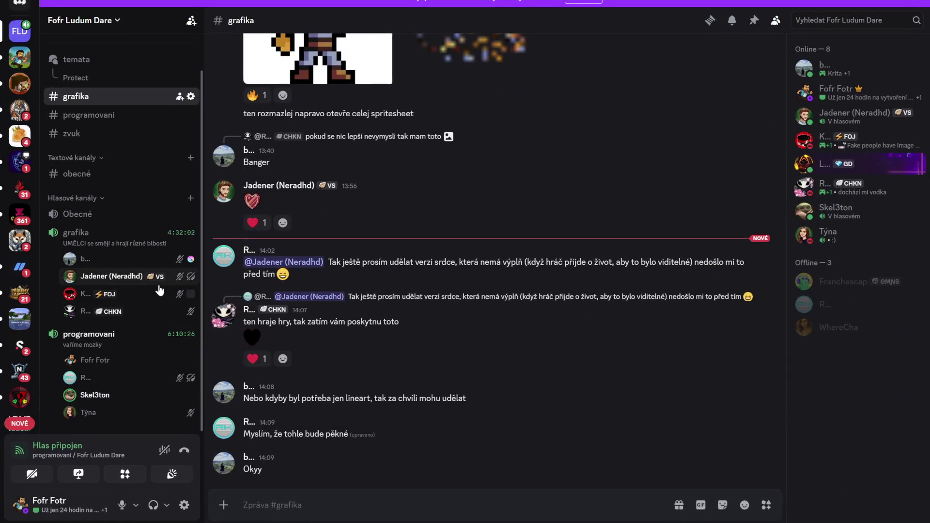
click(160, 404)
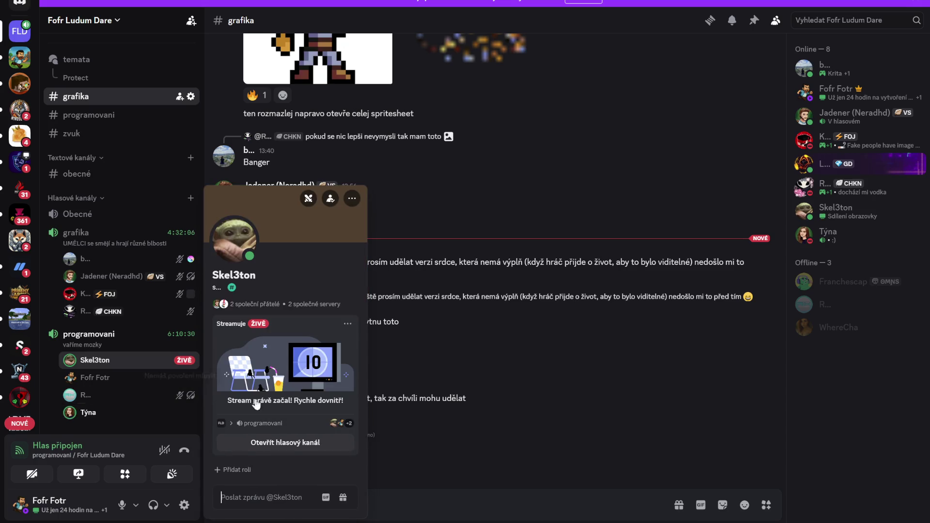
click(283, 372)
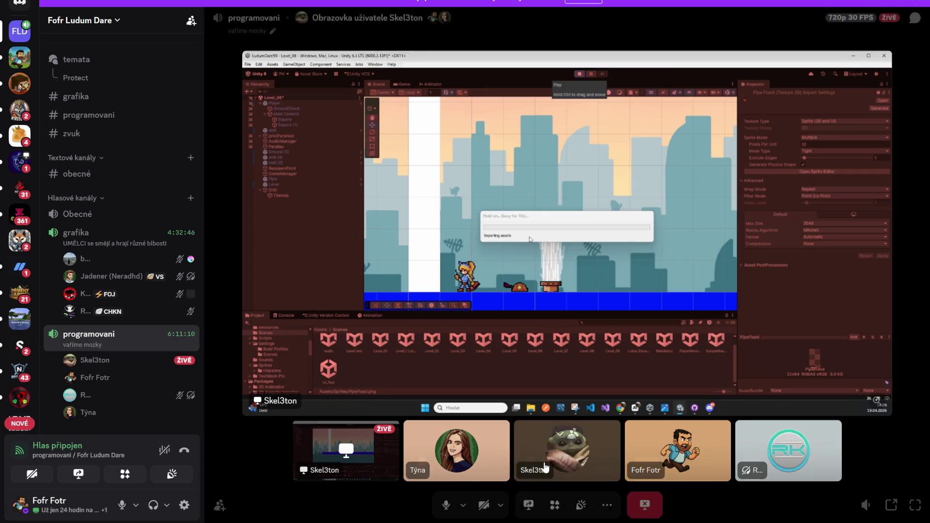
Mute the microphone, then unmute it while watching the teammate's Unity stream.
mouse_move(538, 521)
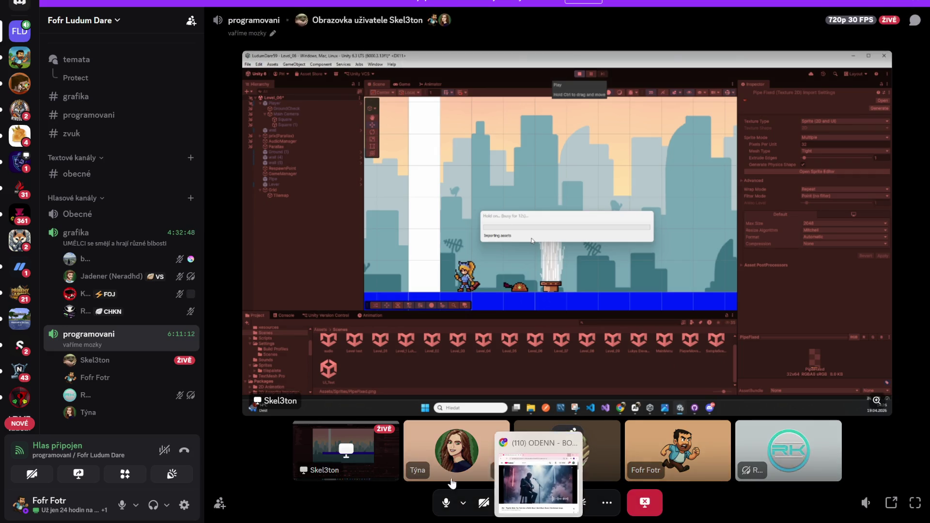
click(446, 504)
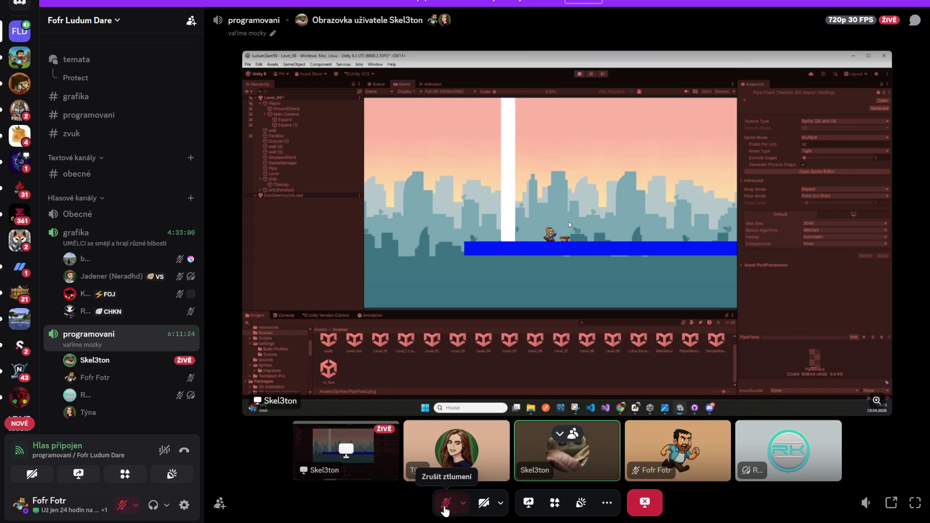
click(445, 508)
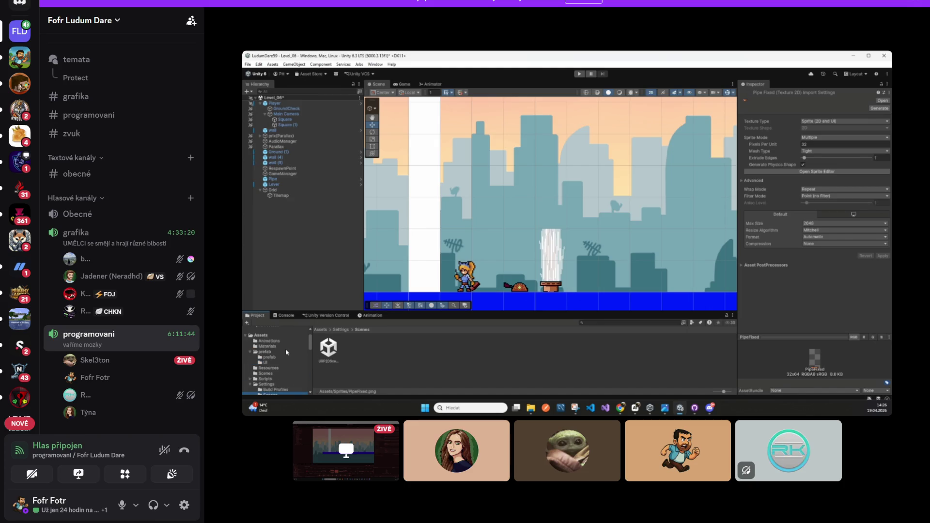
mouse_move(529, 347)
click(446, 503)
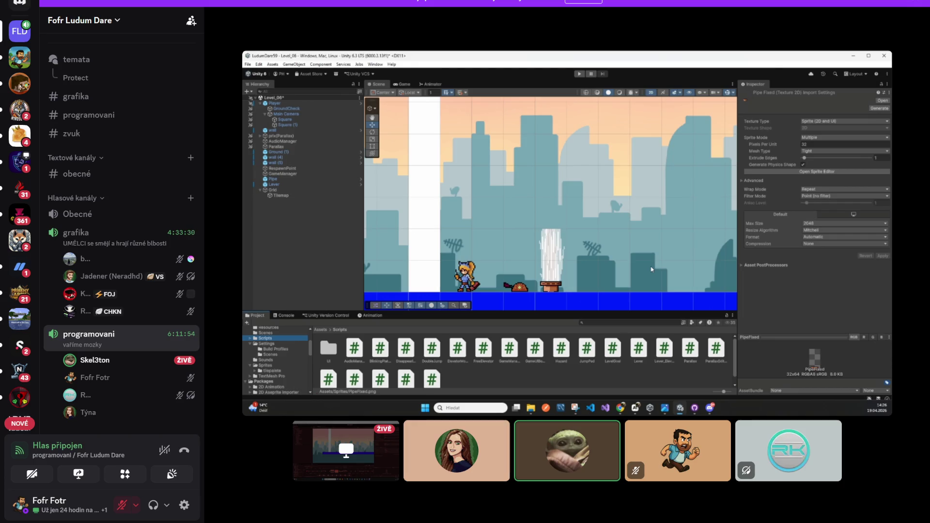
mouse_move(531, 318)
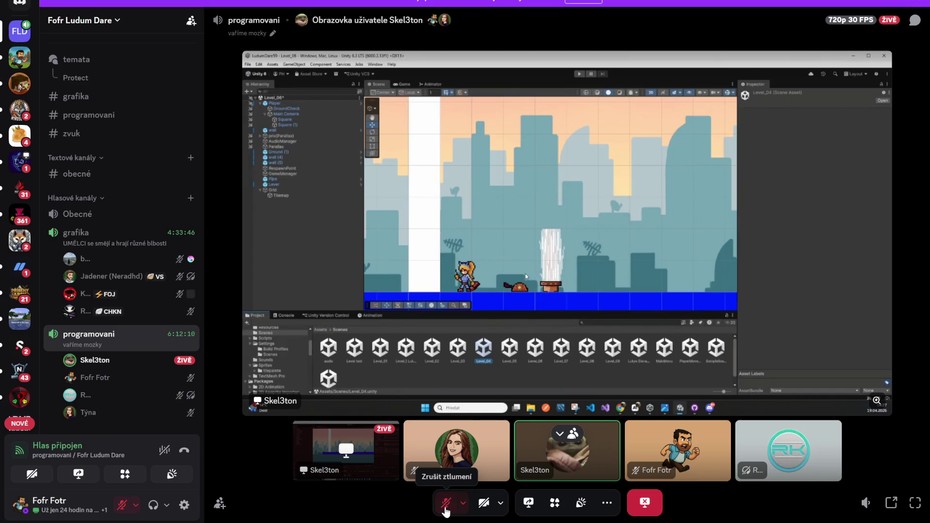
click(446, 504)
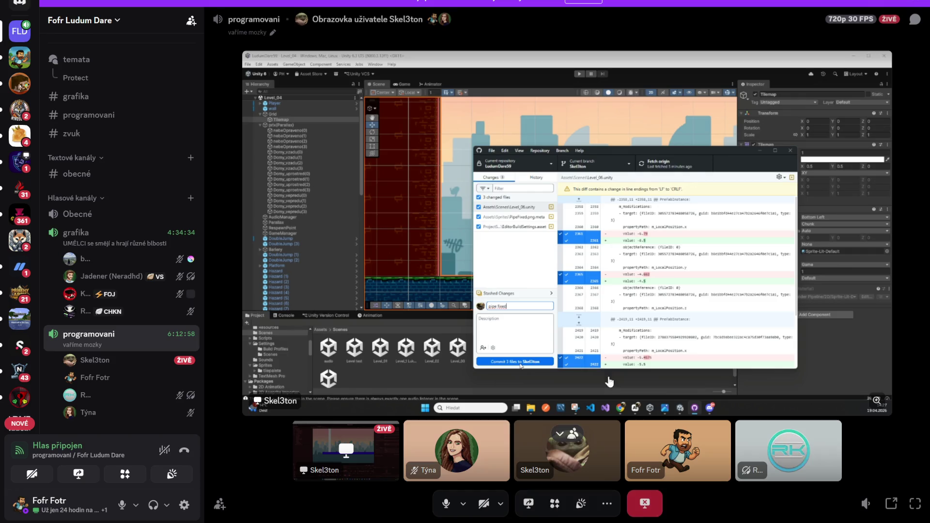
Leave the Discord microphone muted and return to the ldjam.com feed in the browser.
click(444, 507)
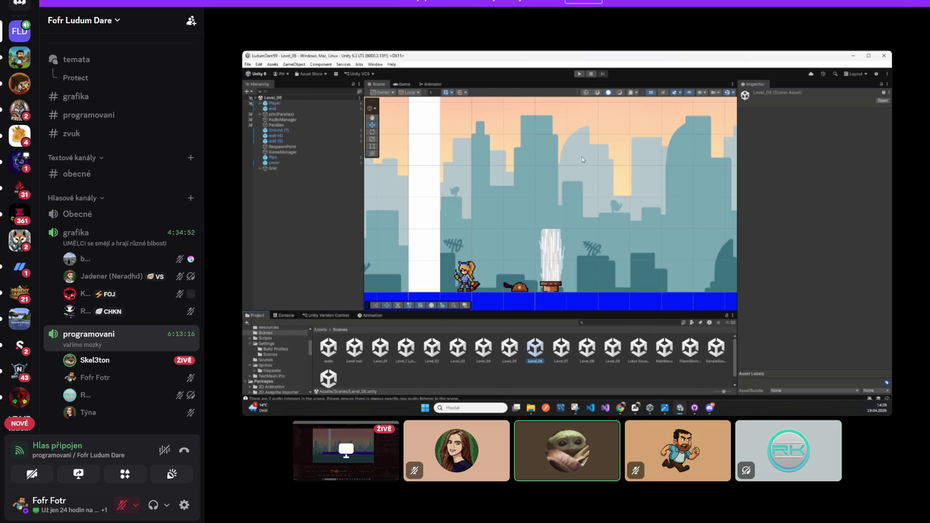
click(447, 504)
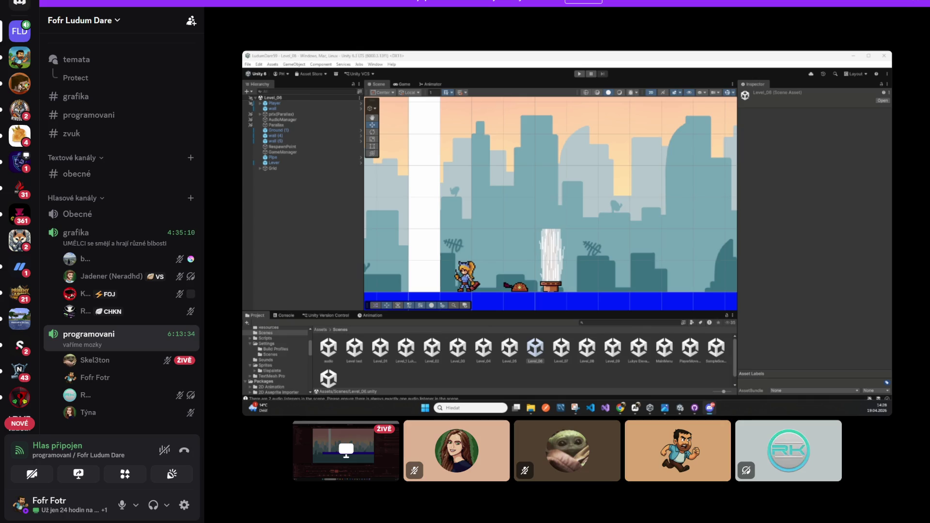
click(446, 504)
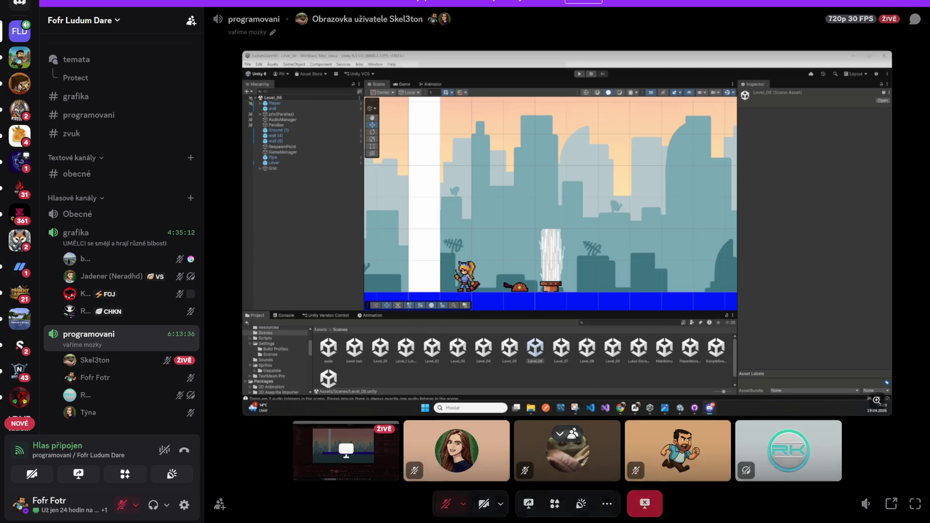
key(alt+Tab)
Read down the Ludum Dare 59 home feed, then return to the top 'Current Progress' post.
scroll(630, 315, down, 7)
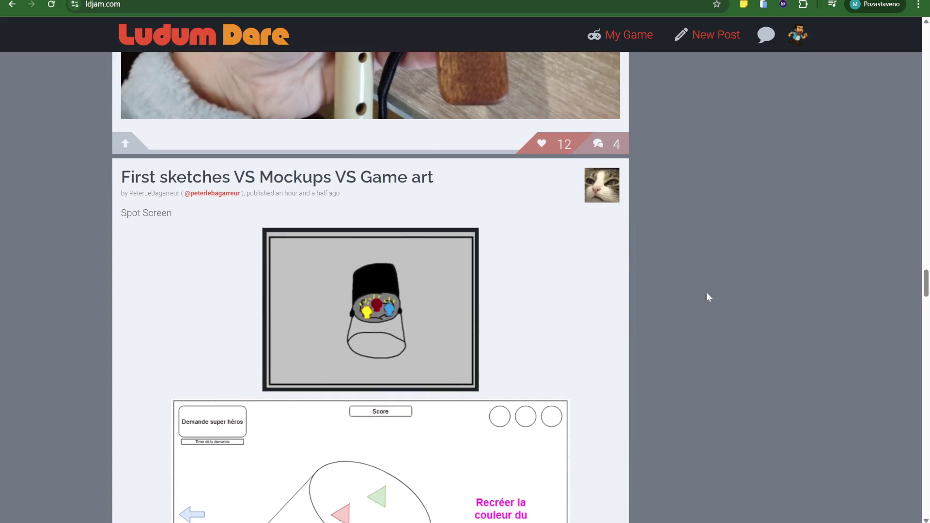
scroll(708, 311, down, 7)
scroll(679, 328, down, 8)
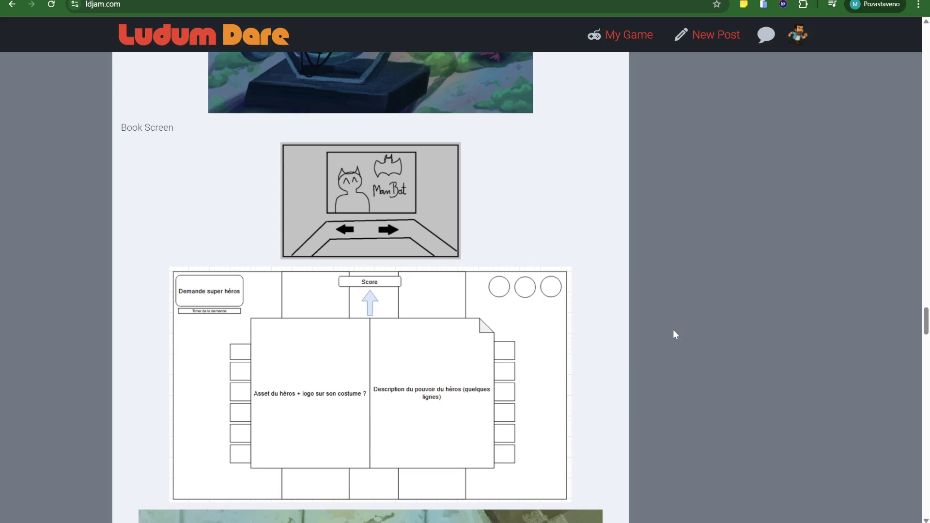
scroll(369, 340, down, 7)
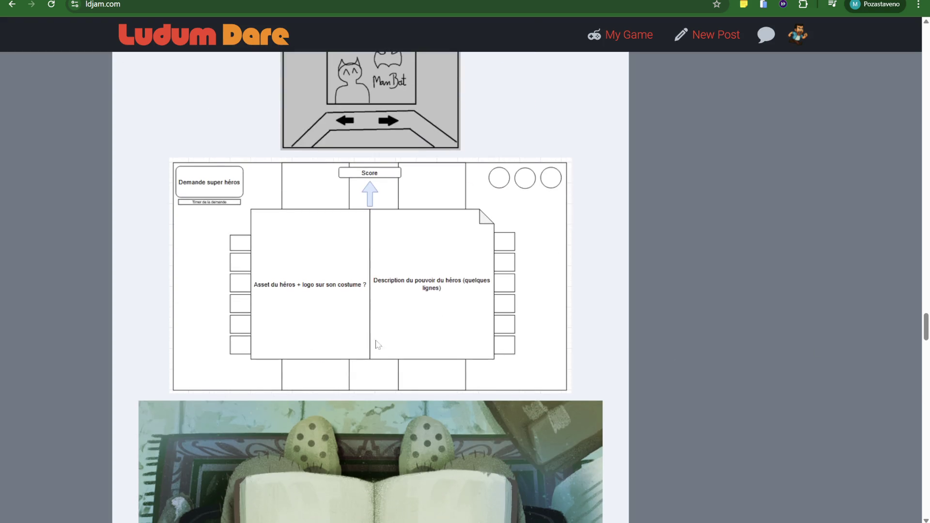
scroll(485, 346, down, 2)
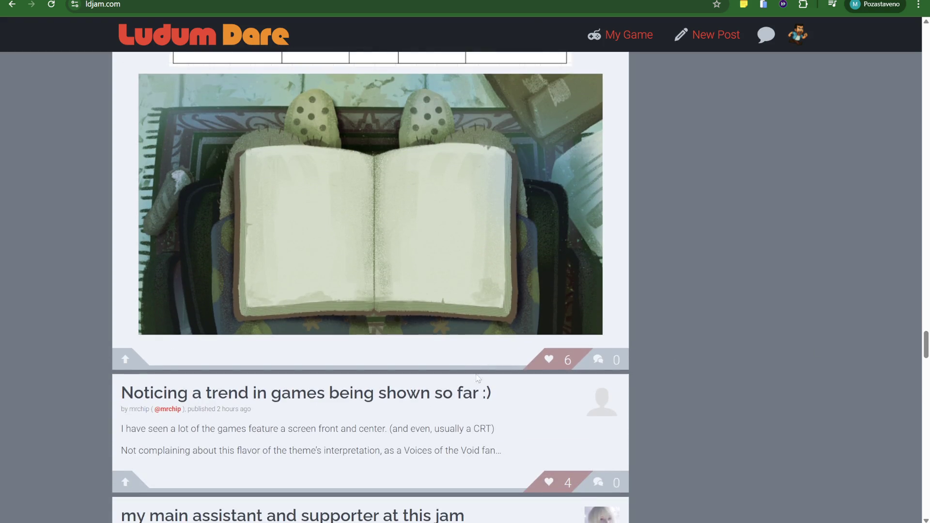
scroll(480, 363, down, 3)
scroll(291, 271, down, 2)
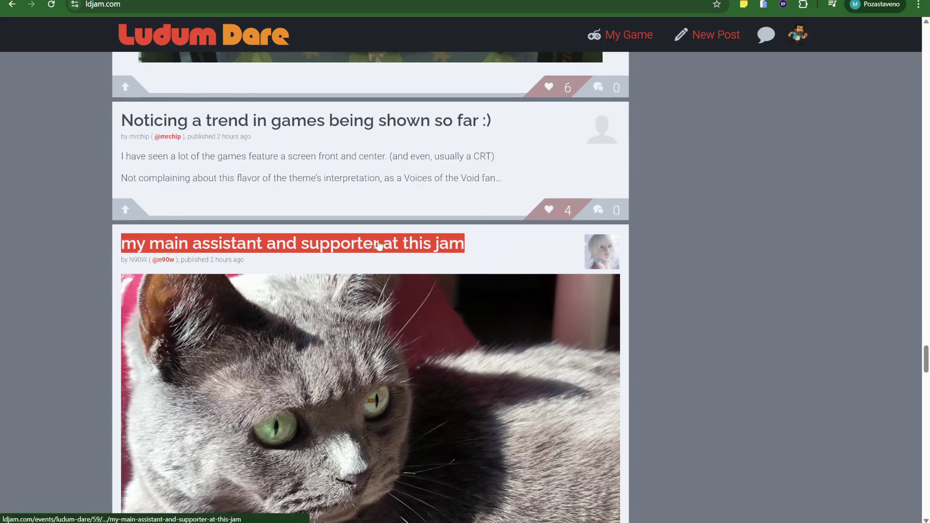
scroll(355, 219, down, 2)
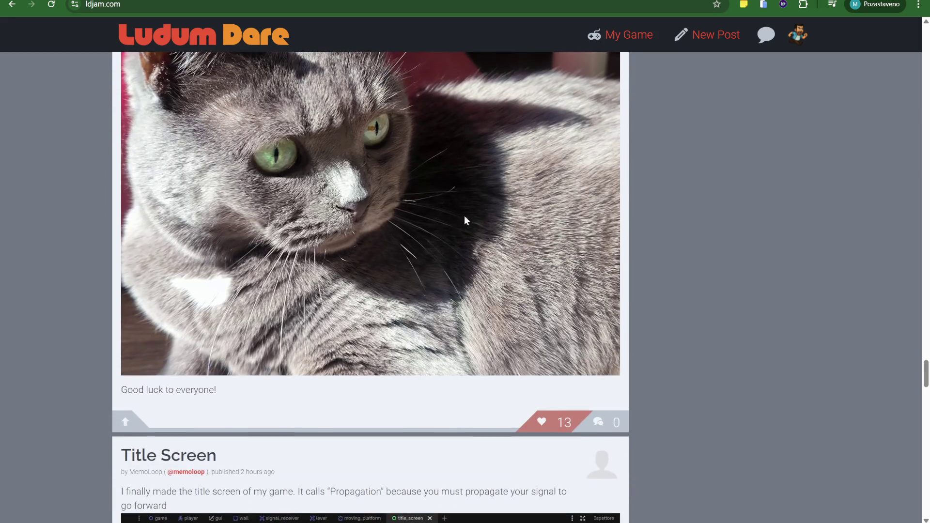
scroll(316, 269, up, 10)
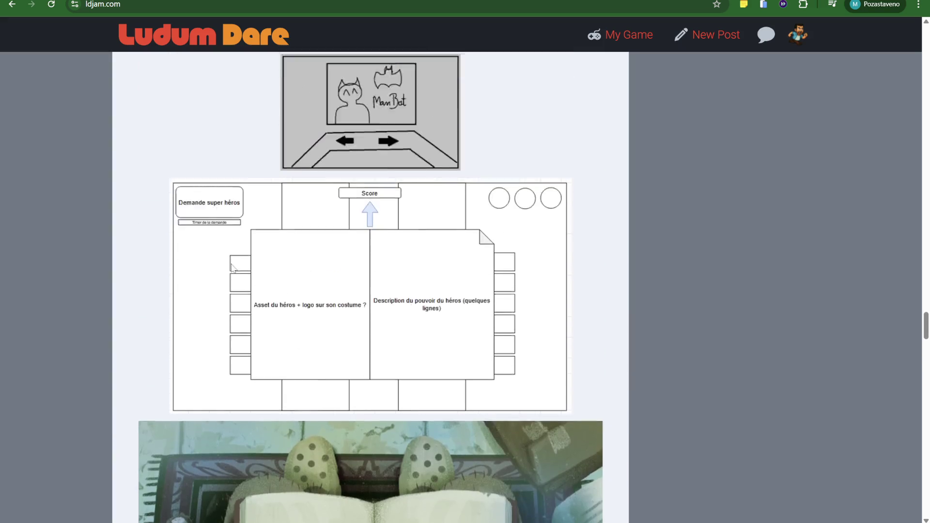
scroll(314, 269, up, 10)
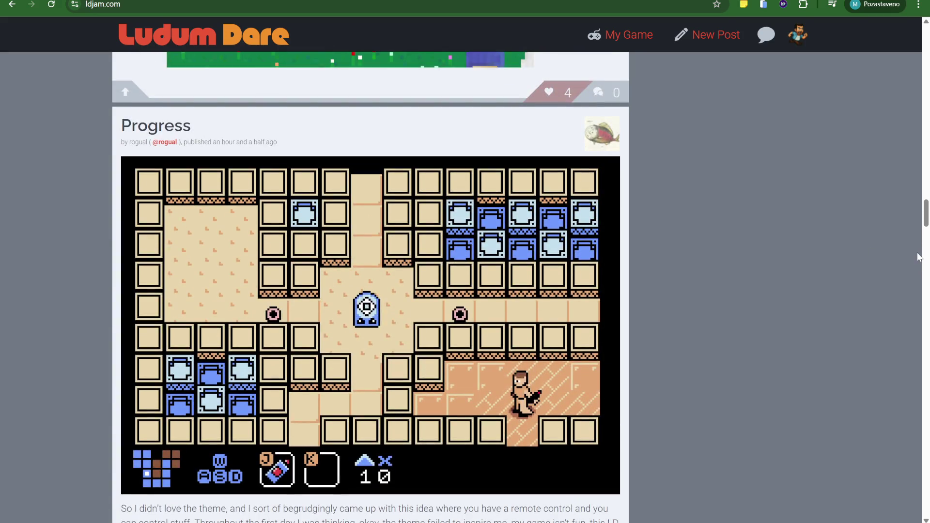
drag(926, 213, 926, 39)
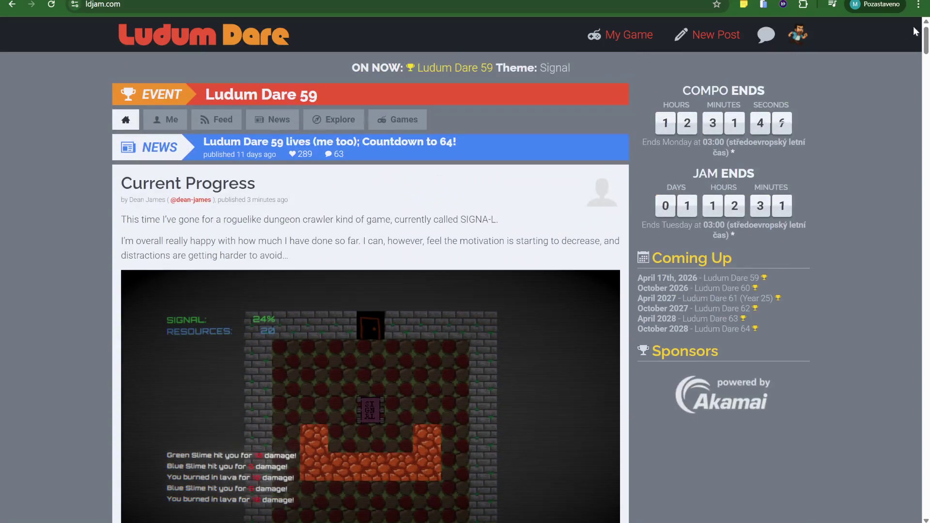
Browse the Ludum Dare 59 games list and look through the Signal Tower game page.
click(394, 119)
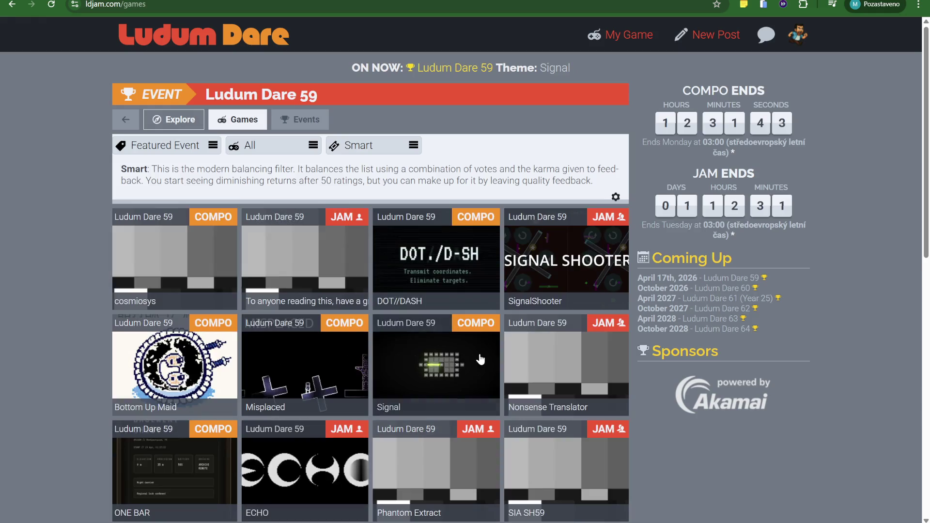
scroll(340, 339, down, 10)
scroll(183, 315, up, 10)
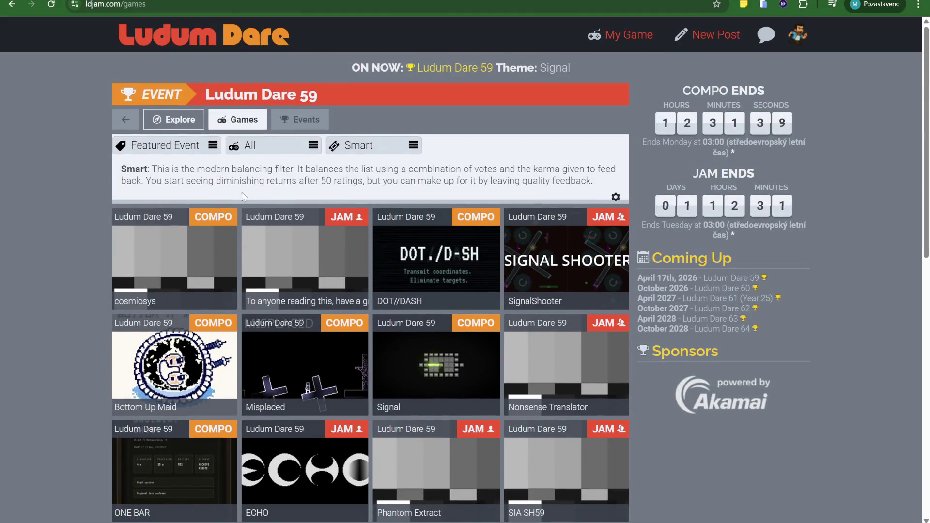
scroll(270, 234, down, 3)
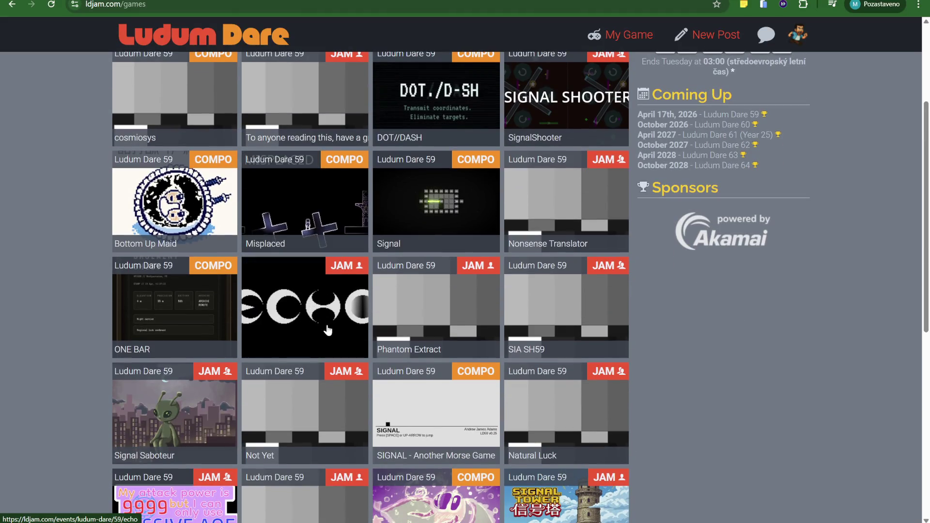
scroll(326, 357, down, 2)
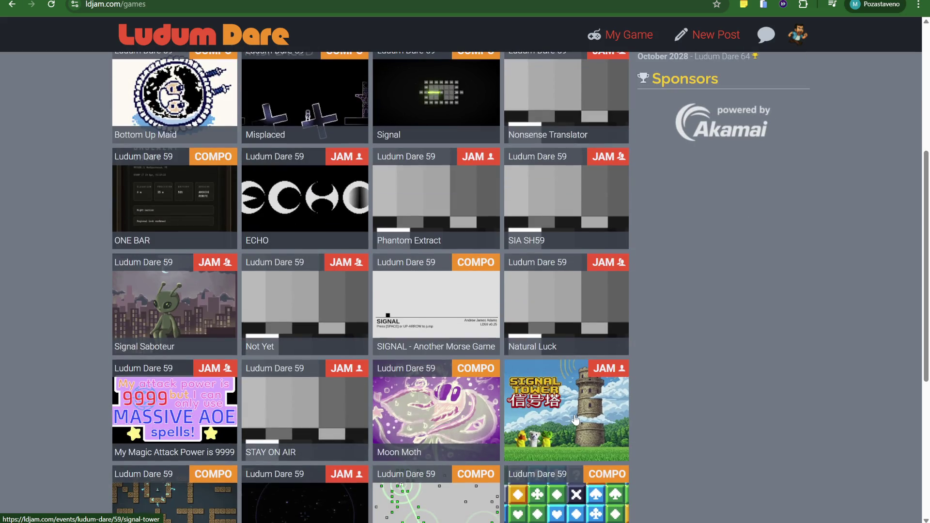
click(576, 418)
scroll(518, 411, down, 5)
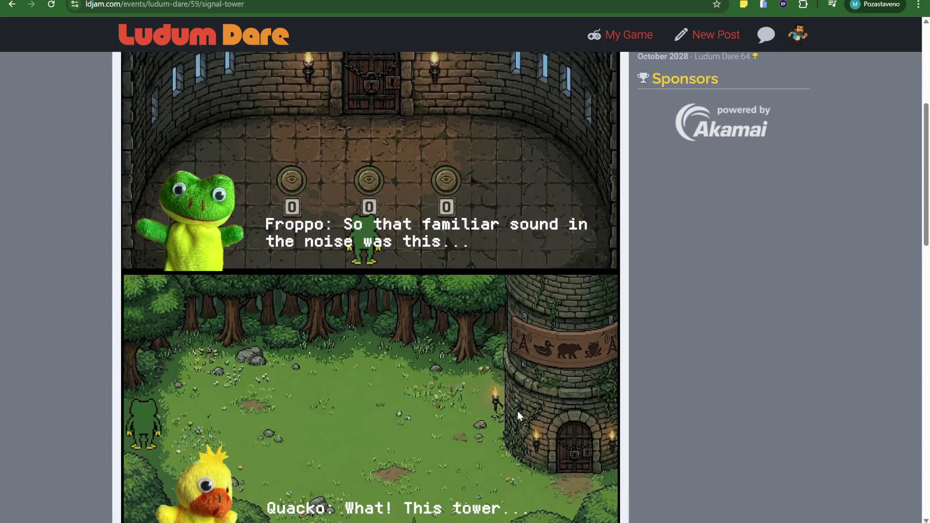
scroll(518, 411, down, 8)
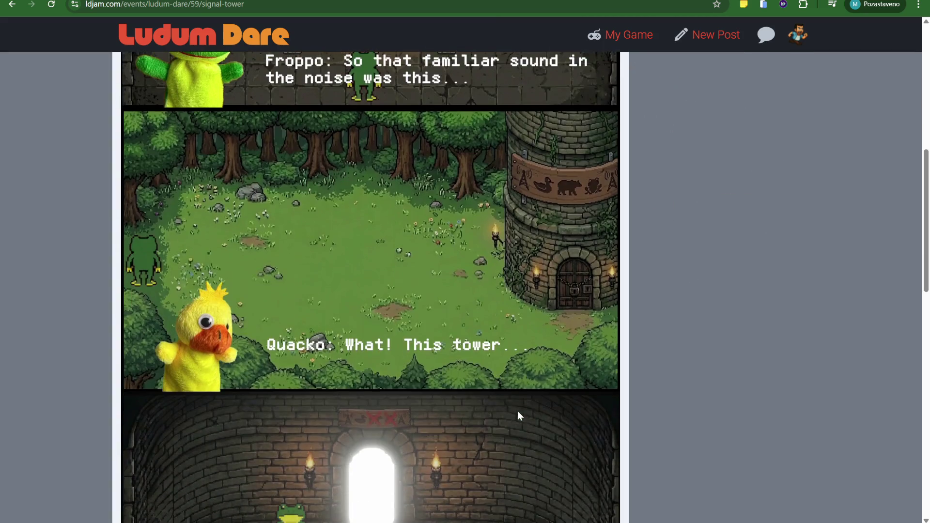
scroll(519, 415, down, 7)
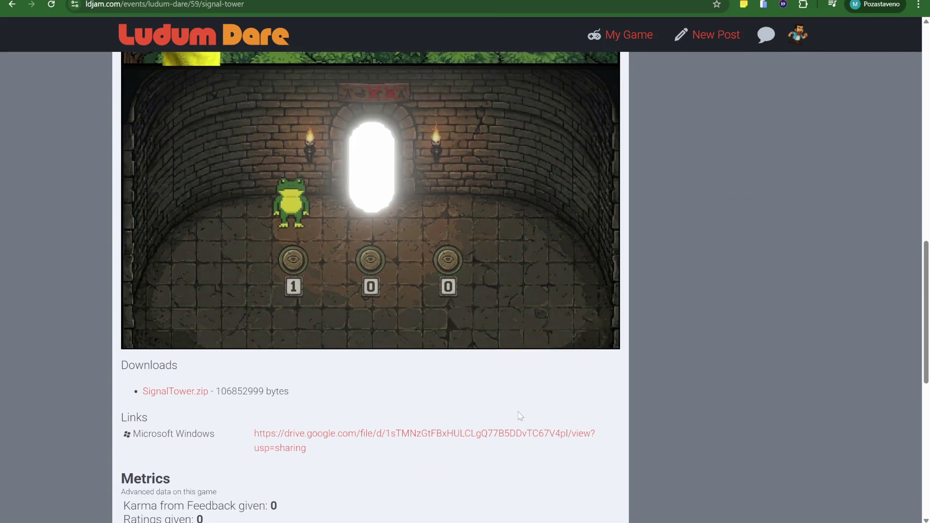
scroll(519, 415, down, 7)
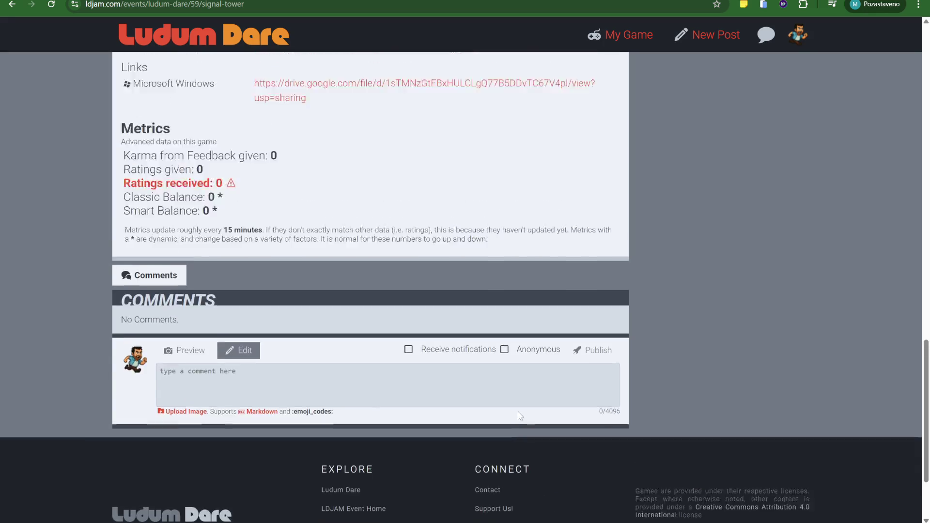
scroll(517, 413, up, 3)
Back in the games list, open Notgate and launch its web build full screen.
key(alt+Left)
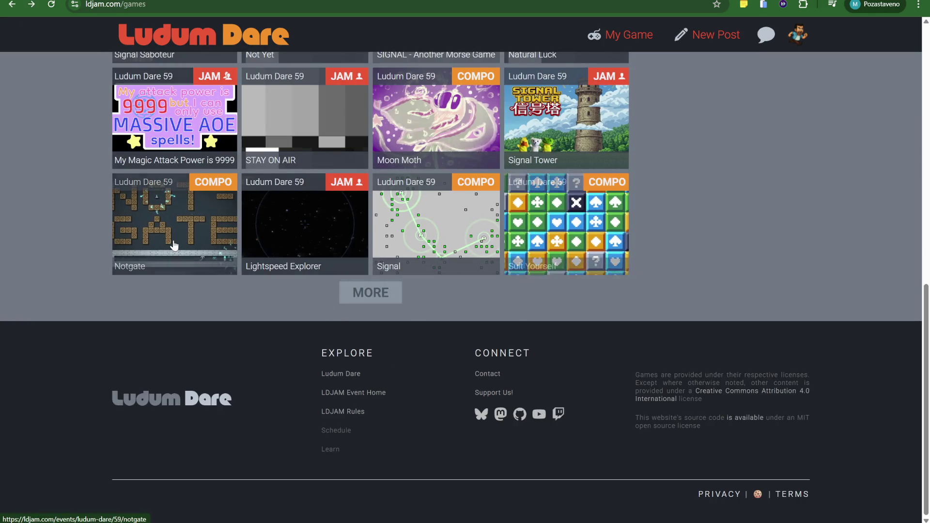
click(187, 245)
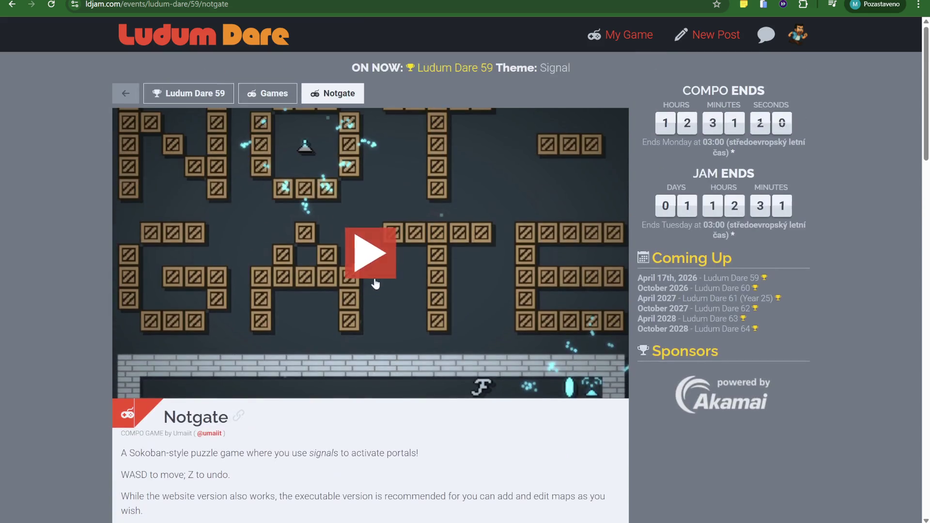
click(375, 283)
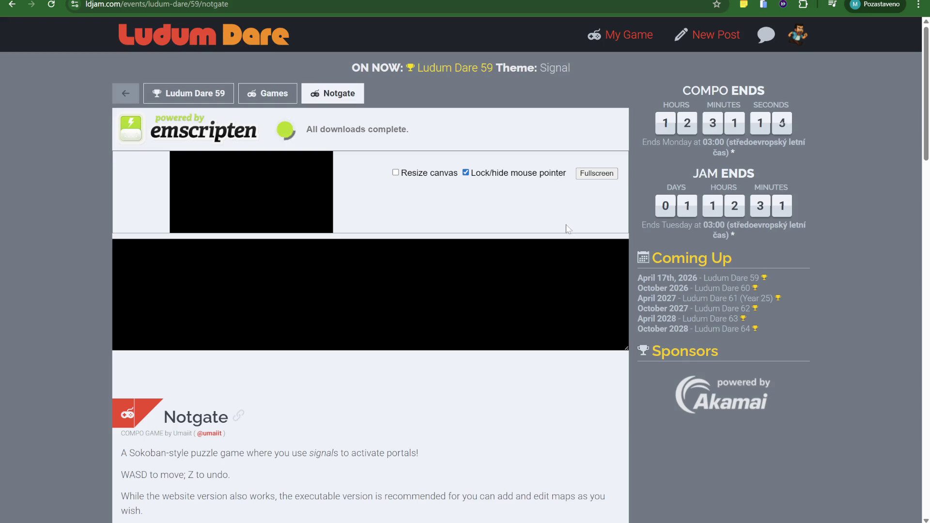
click(600, 174)
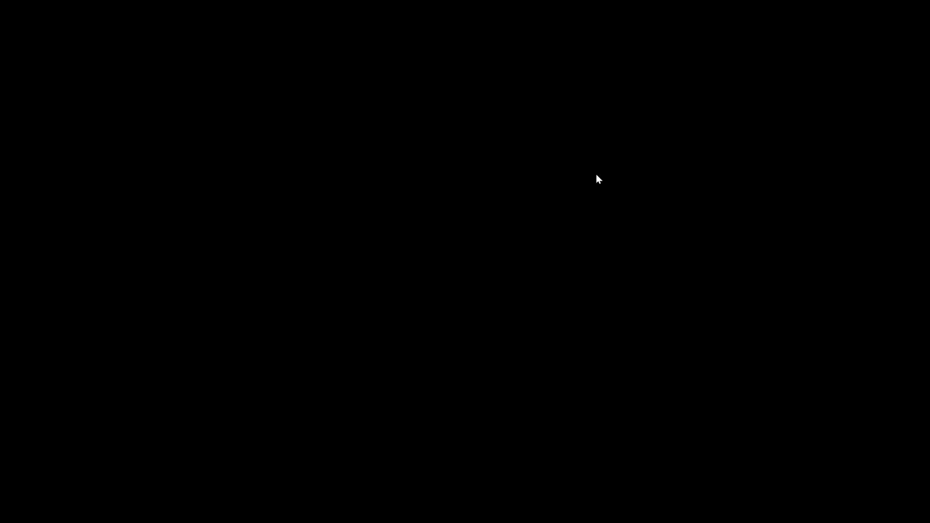
Exit Notgate's full screen and return to the games list.
key(Escape)
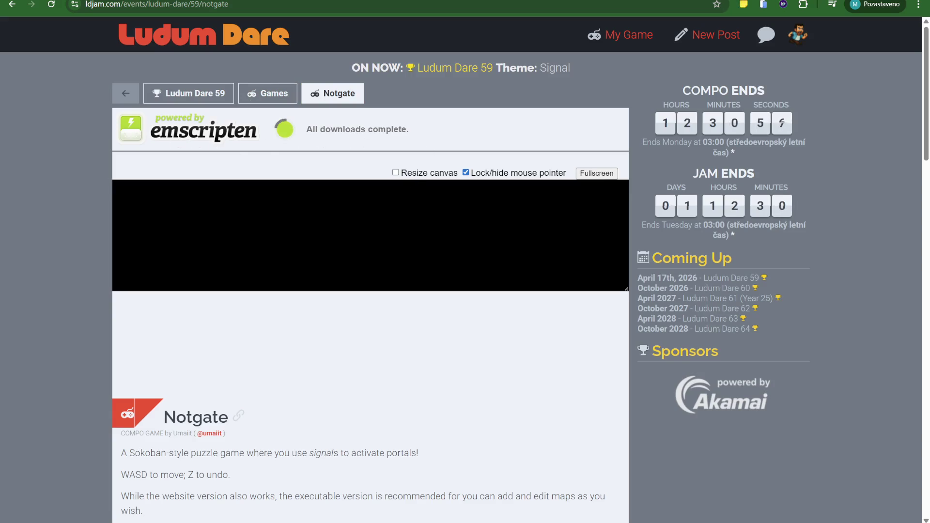
scroll(257, 262, down, 6)
scroll(257, 262, up, 6)
click(19, 5)
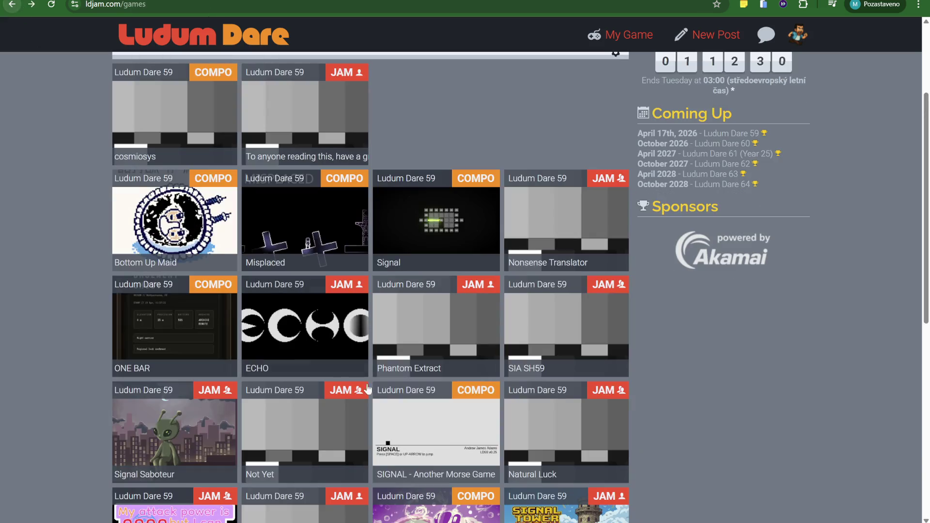
Load Bottom Up Maid, switch its language from RU to EN, and start a new game.
click(175, 237)
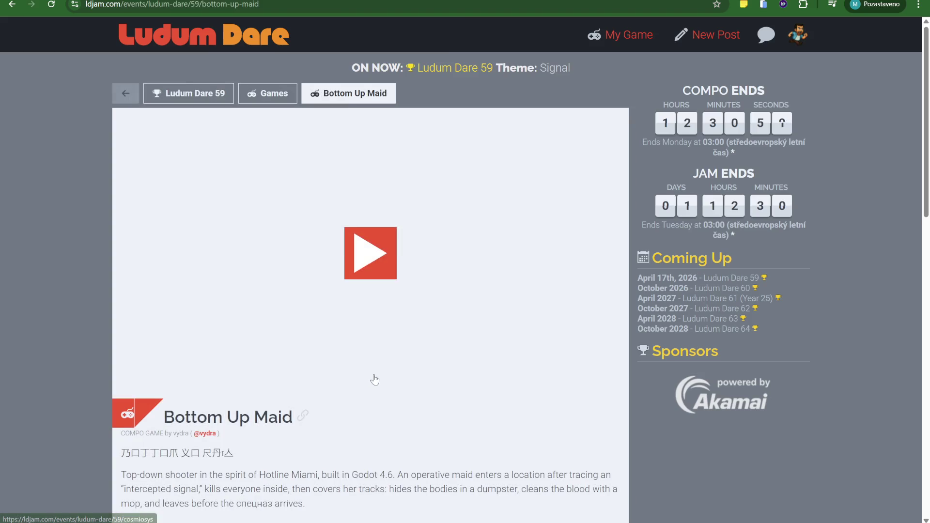
click(365, 254)
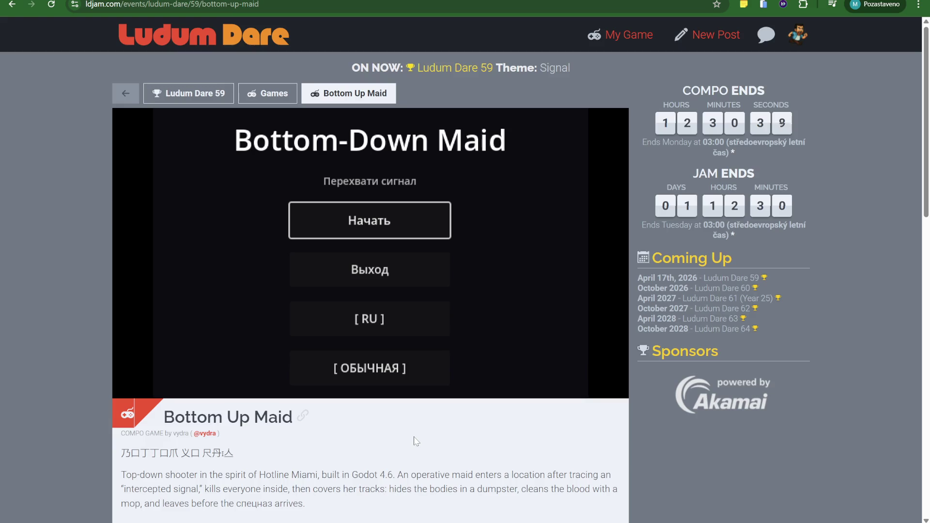
click(396, 331)
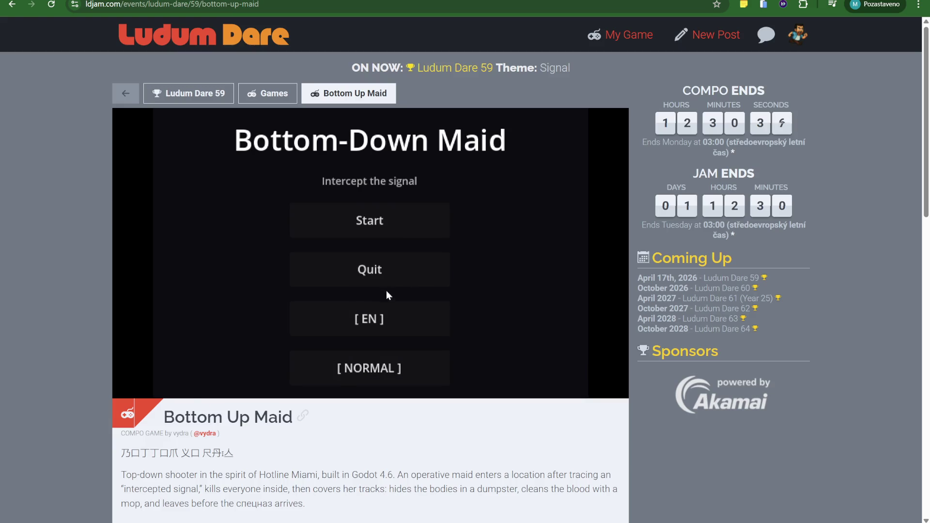
click(368, 229)
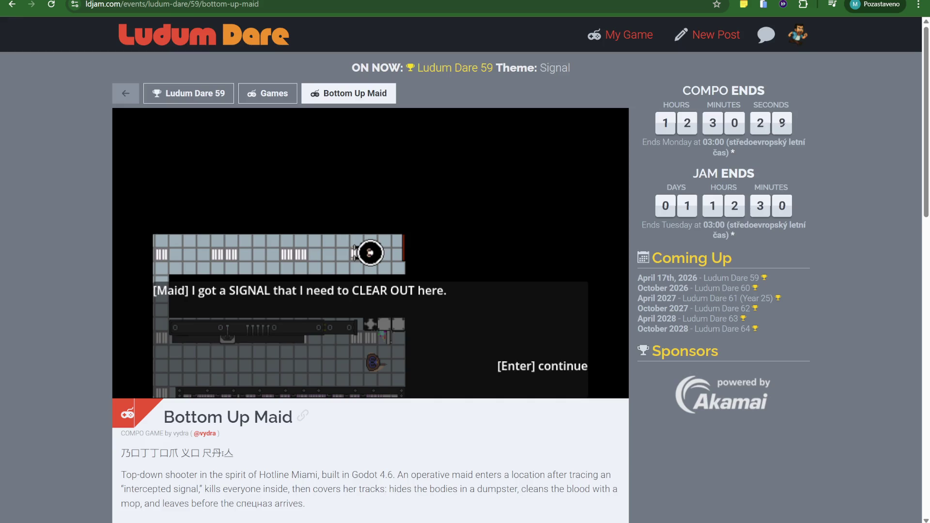
Skip the Maid's dialogue, shoot the first enemy, and lower the system volume to 10.
key(Return)
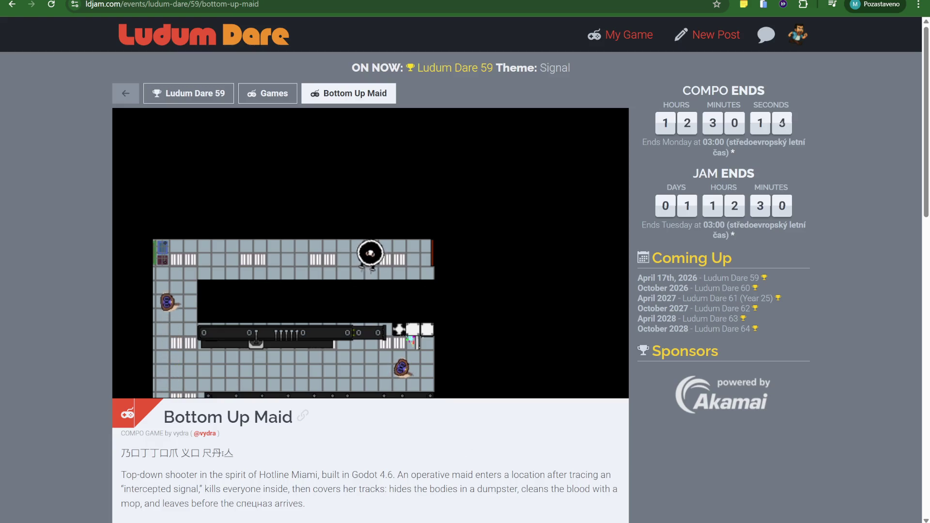
click(184, 262)
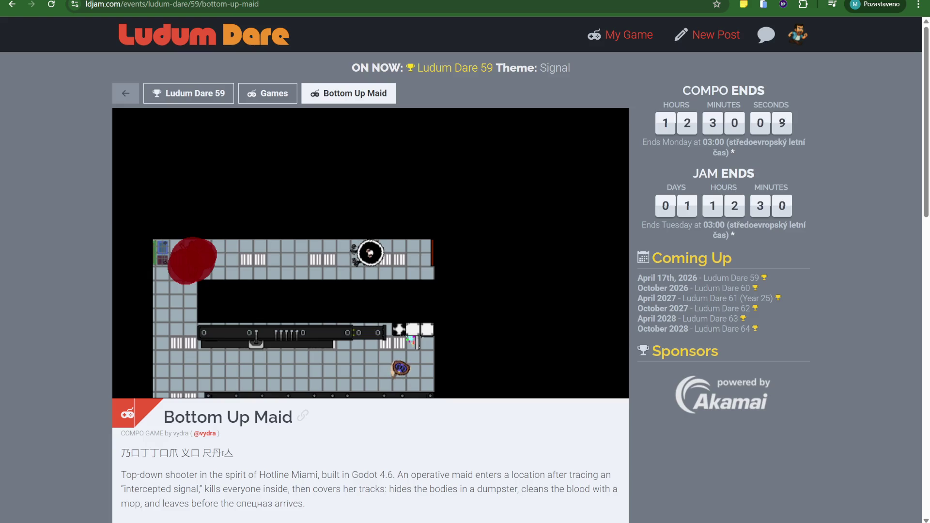
key(super)
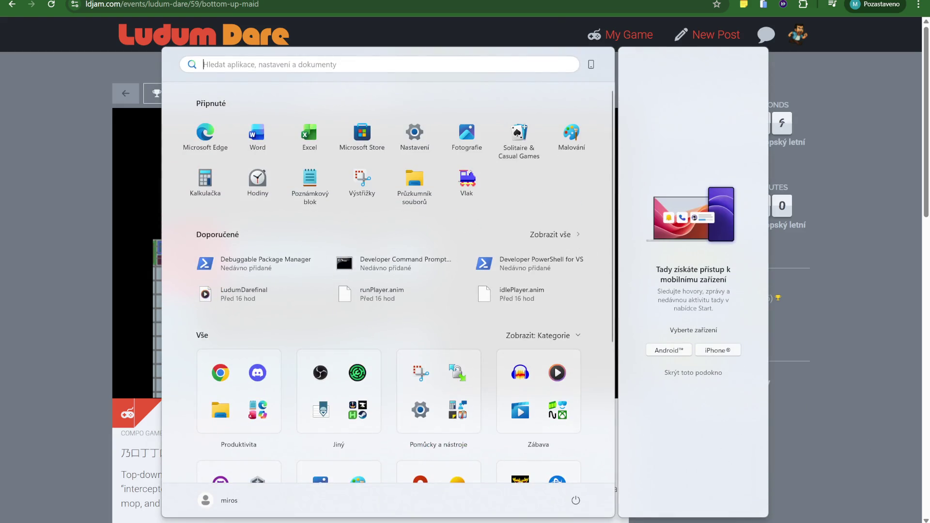
key(super+a)
drag(856, 473, 777, 473)
click(20, 362)
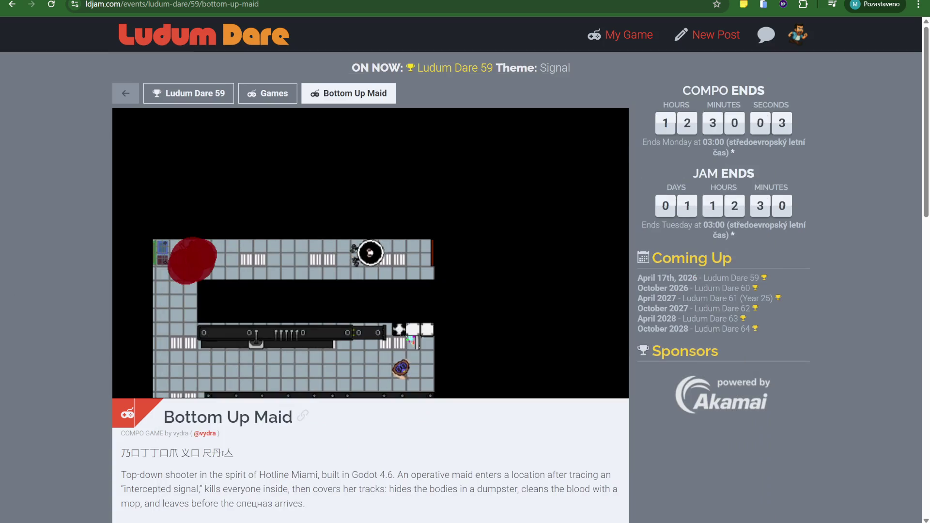
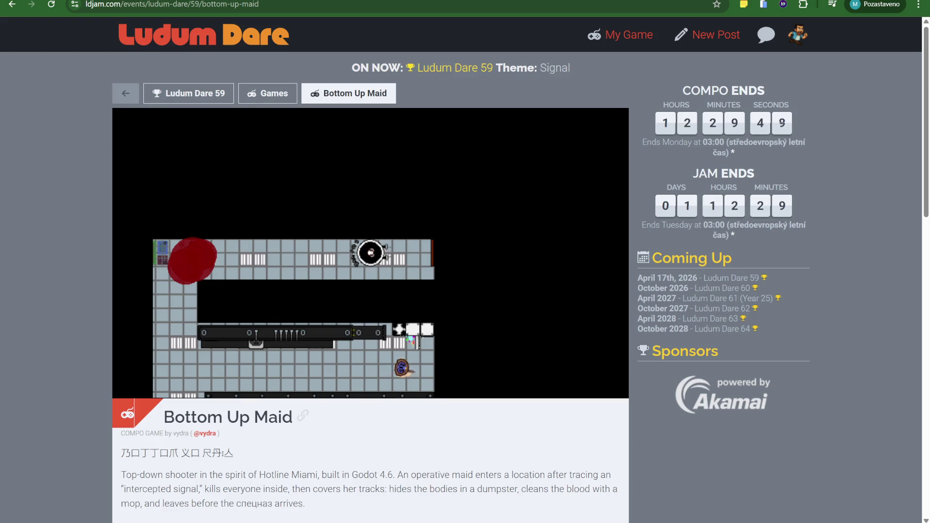
Shoot the nearby enemies and move the maid until she dies, then return to the menu.
click(370, 253)
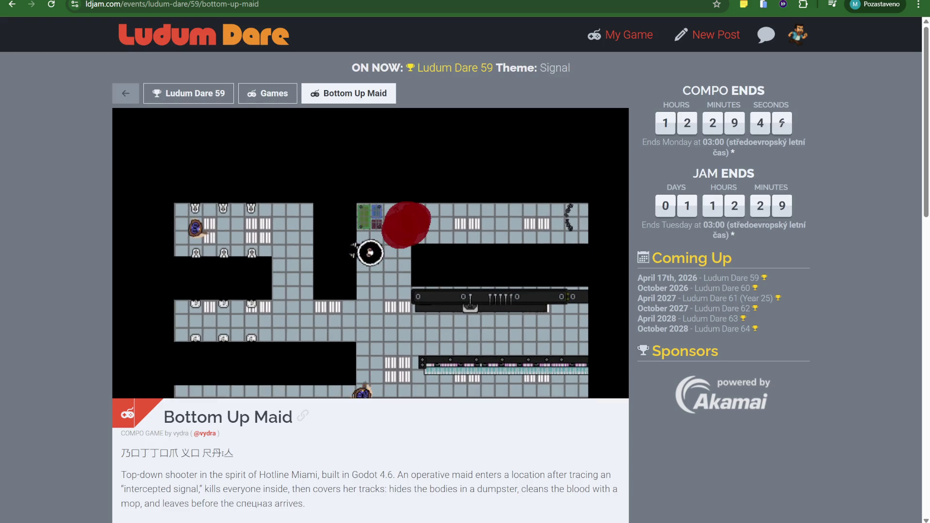
click(370, 253)
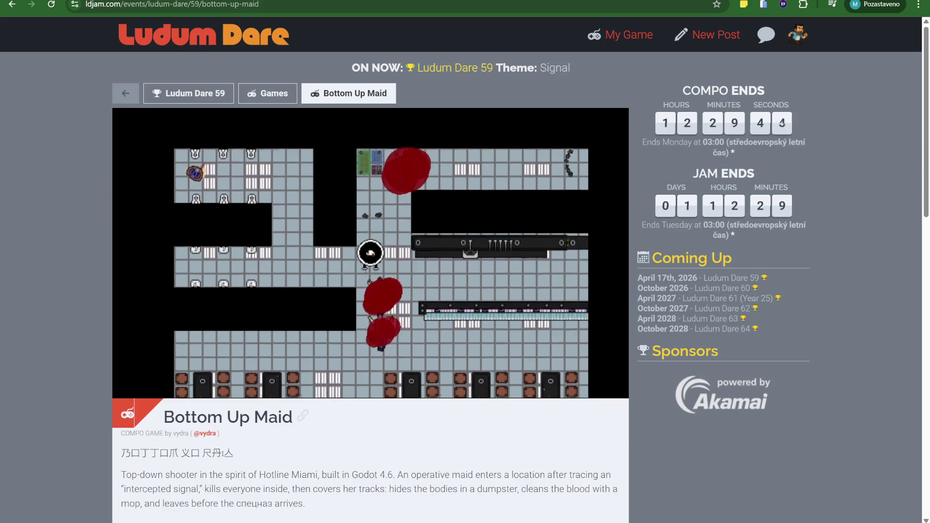
key(w)
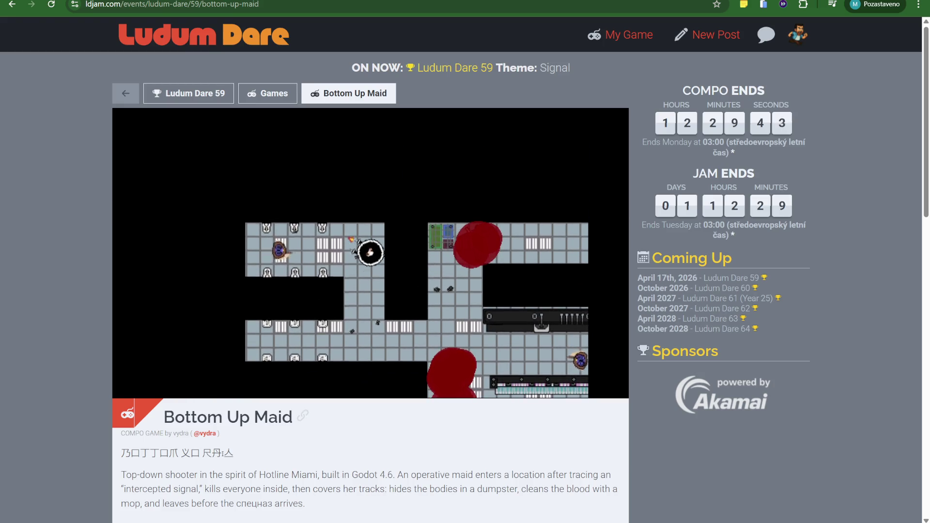
key(s)
key(ctrl+a)
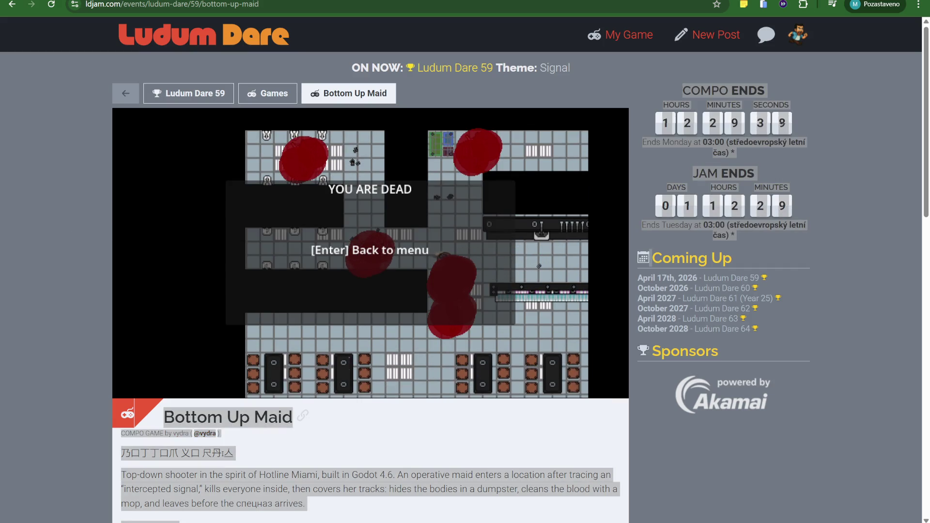
key(Return)
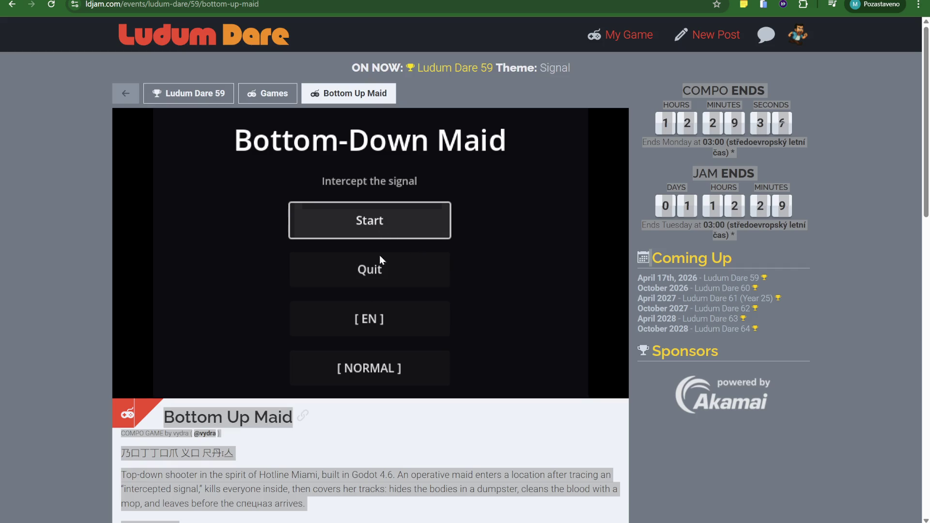
Start a new run, skip the intro, and move the maid down-left until she dies.
click(388, 214)
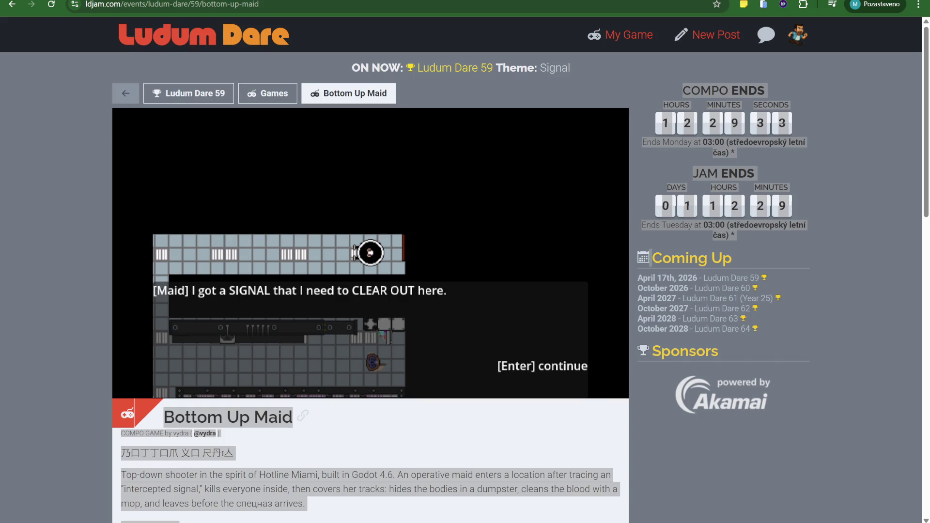
key(Return)
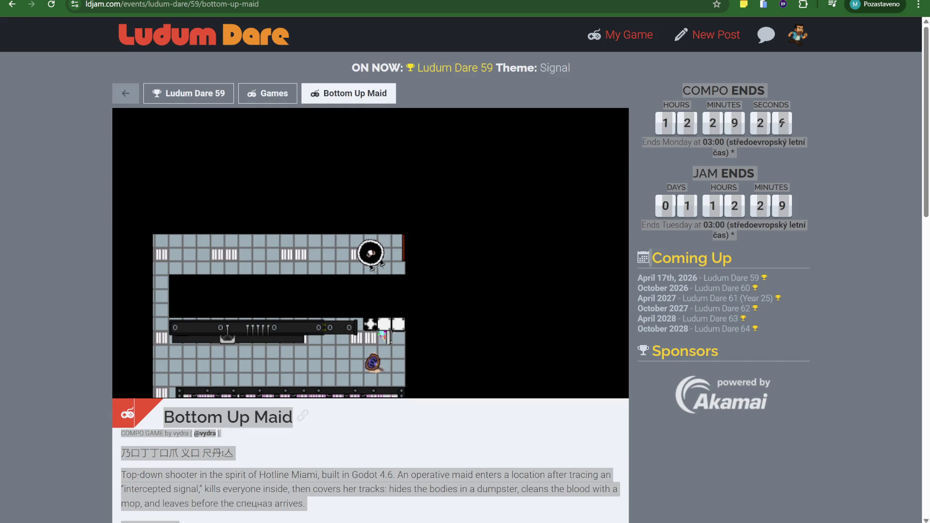
key(a)
key(s)
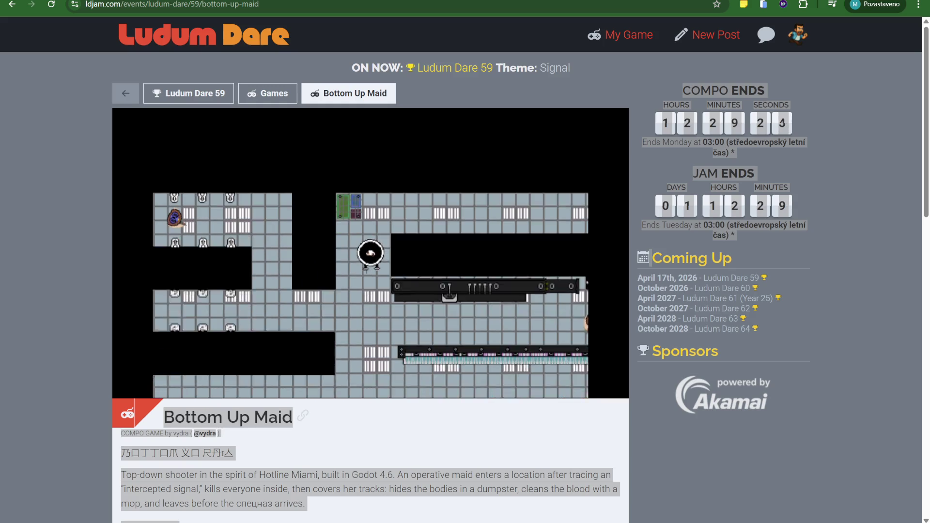
key(a)
key(s)
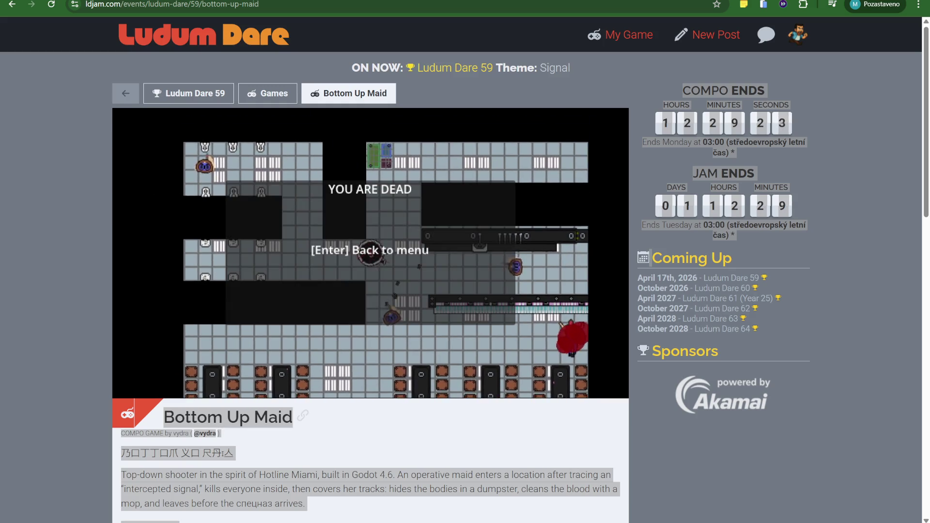
key(Return)
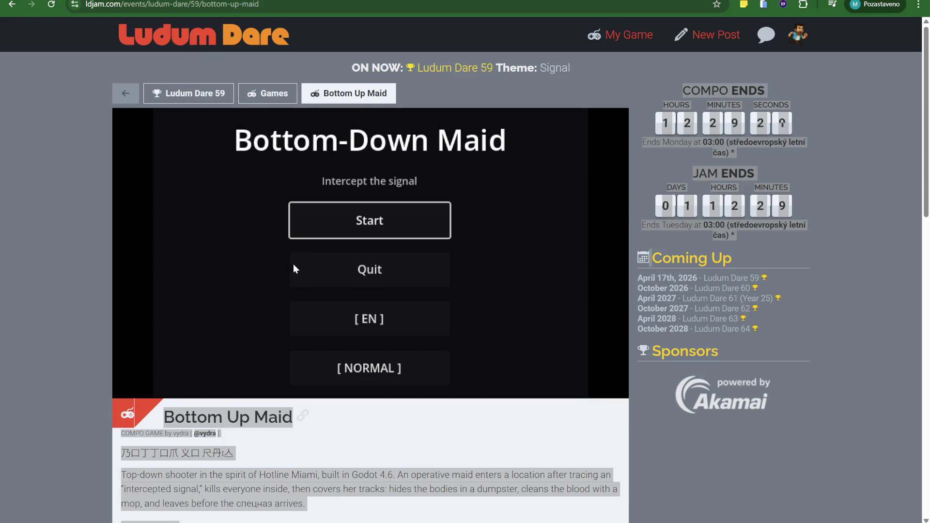
Start another Bottom Up Maid run, skip its intro, and bring up the Windows Start menu.
click(336, 220)
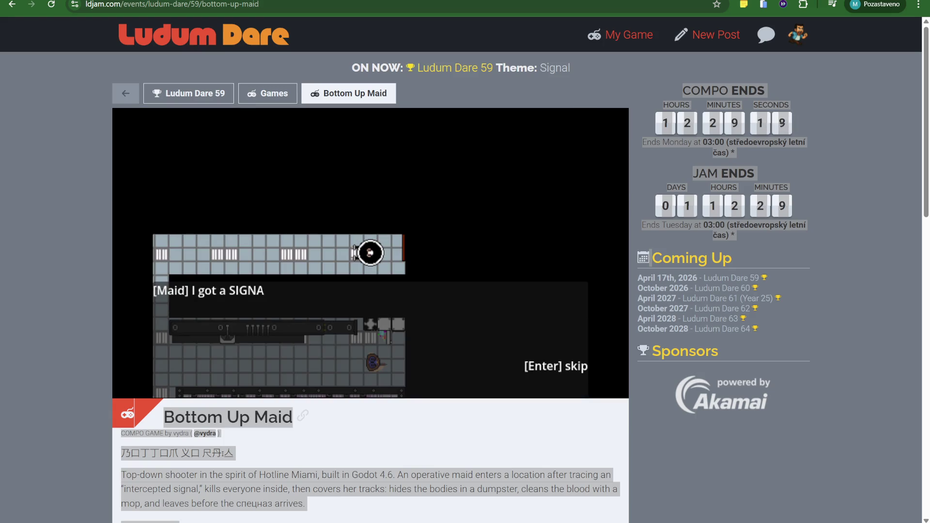
key(Return)
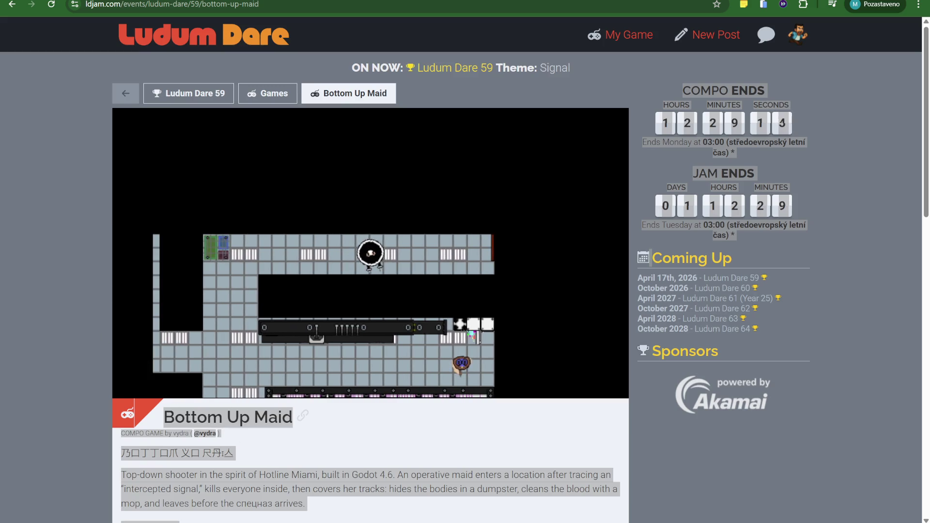
key(super)
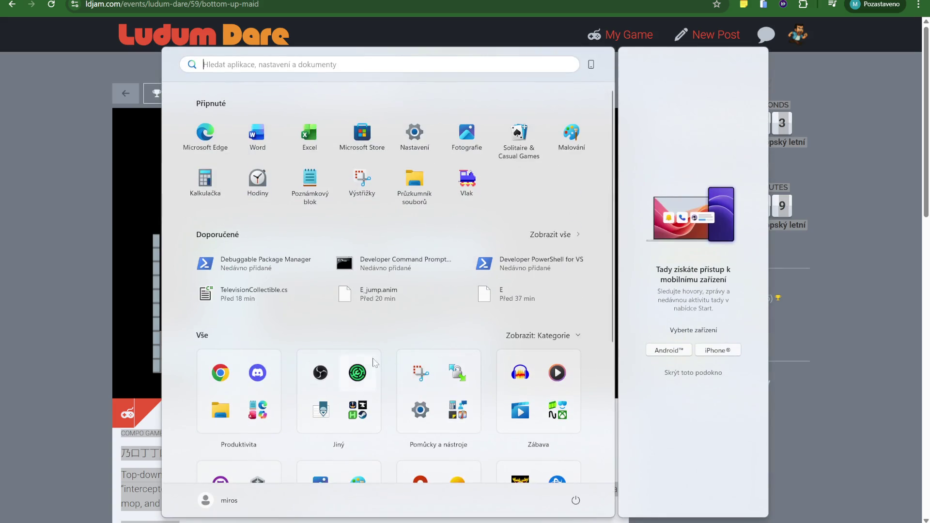
Dismiss the Windows Start menu to get back to the Bottom Up Maid page.
key(super)
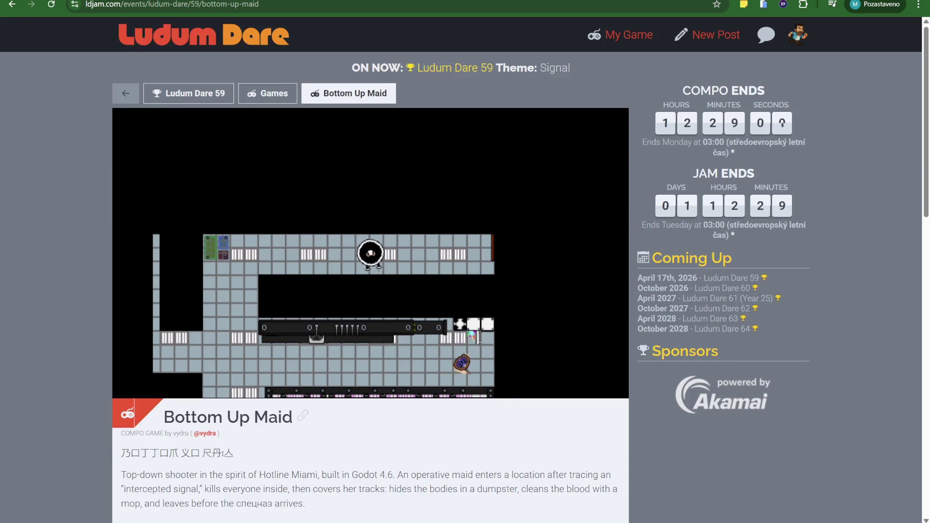
Walk the maid left and down until she dies, return to the menu, and scroll the Controls table.
key(a)
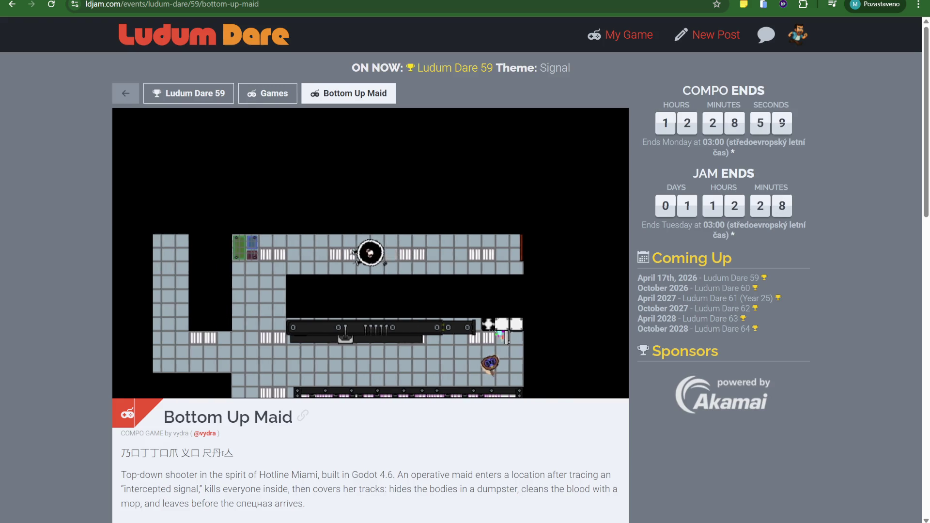
key(s)
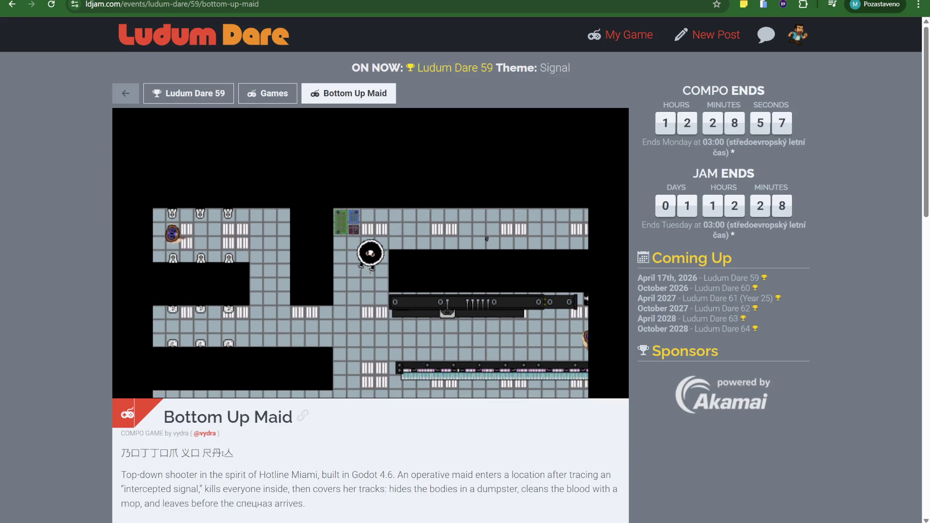
key(s)
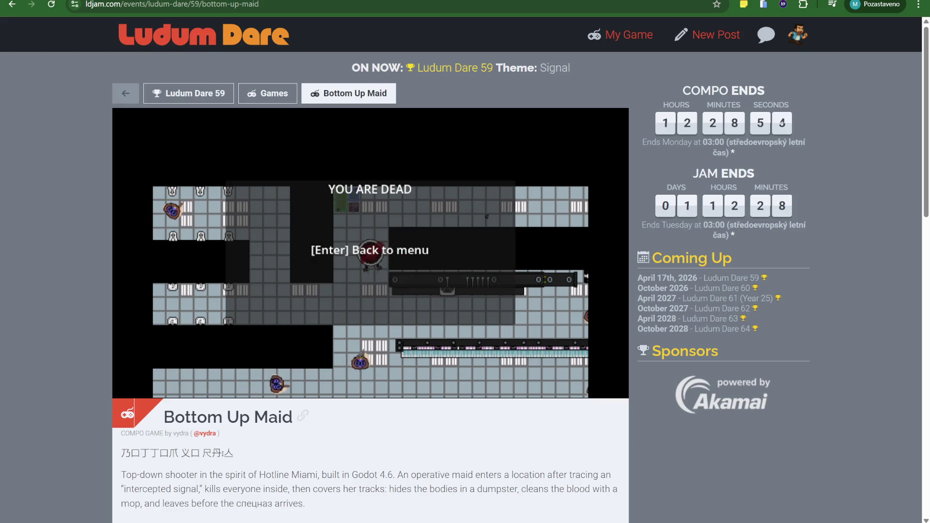
key(Return)
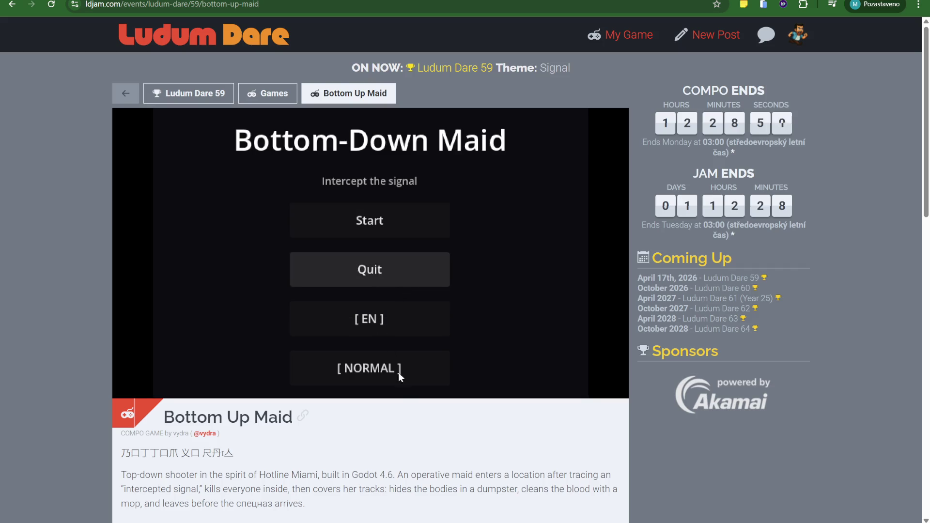
scroll(398, 383, down, 15)
scroll(399, 382, up, 6)
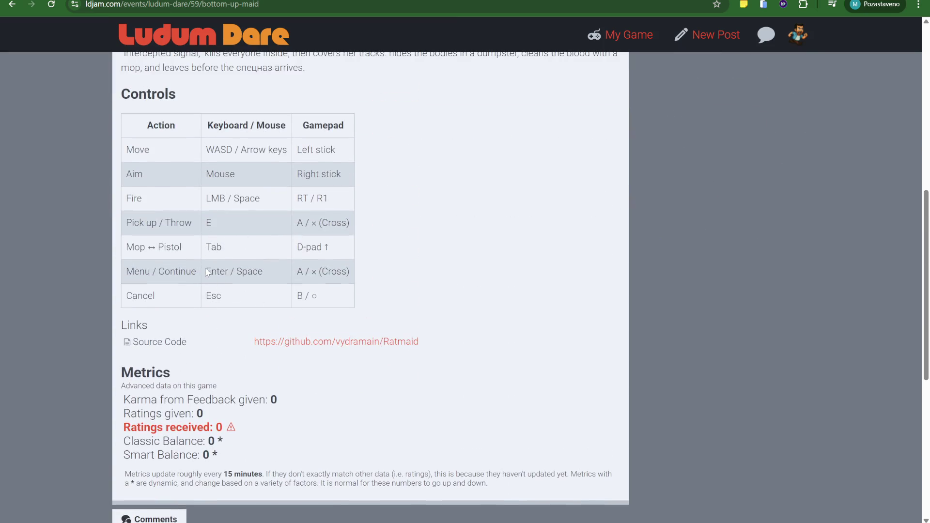
scroll(446, 281, up, 9)
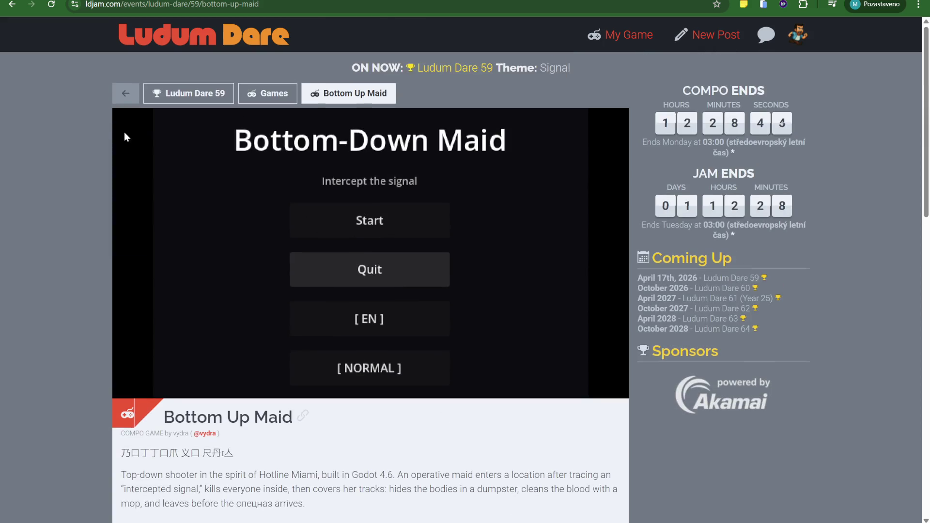
Go back to the games list, close quick settings, and launch ECHO's embedded Godot player.
click(19, 7)
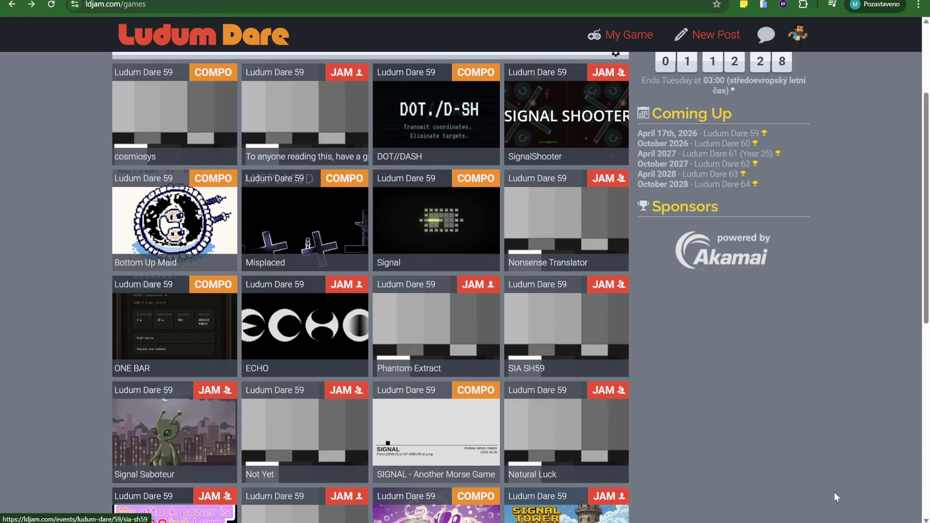
click(842, 515)
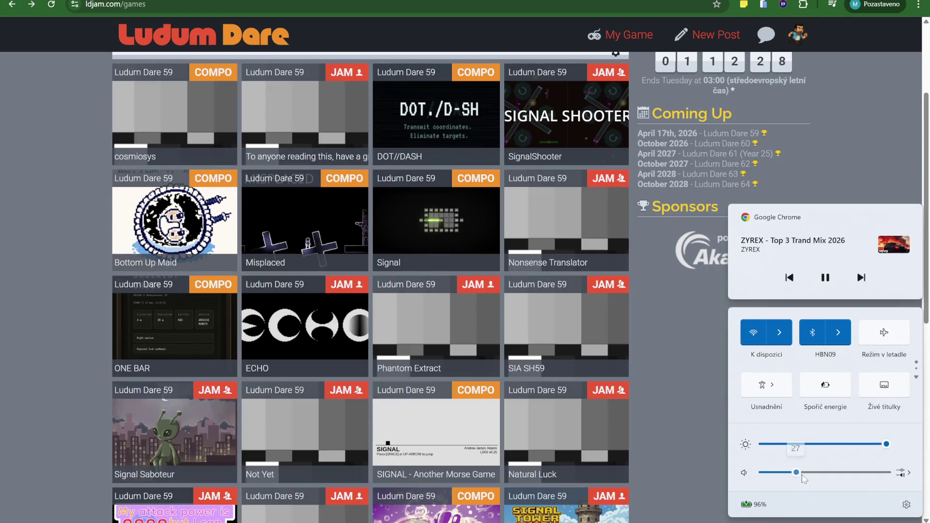
click(706, 374)
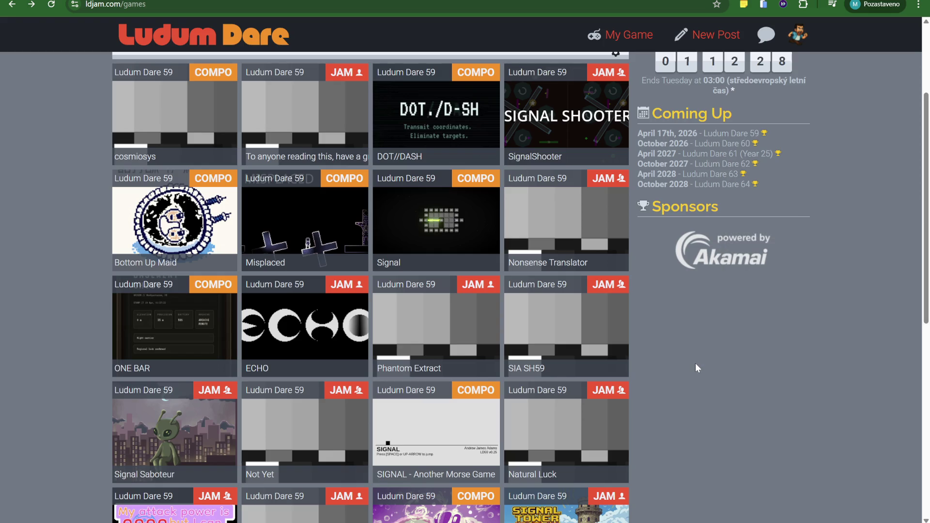
scroll(606, 419, down, 2)
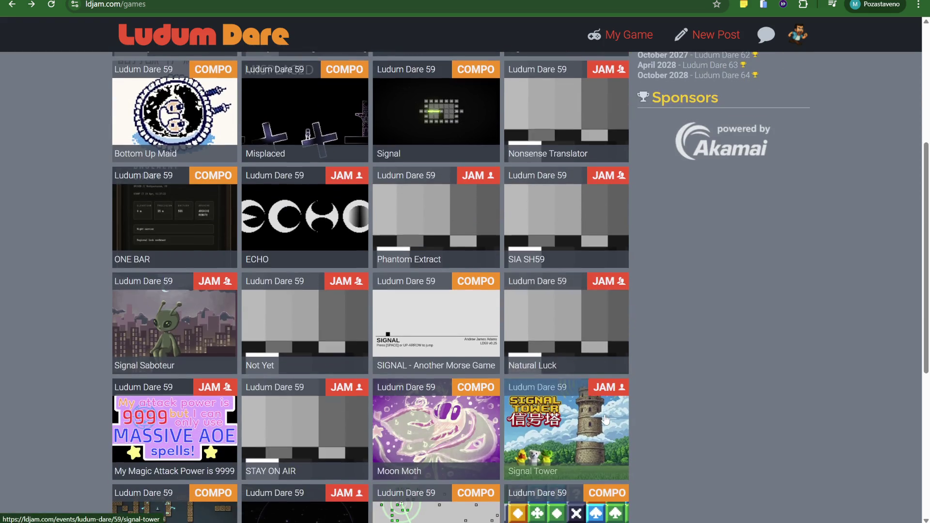
click(337, 250)
click(367, 257)
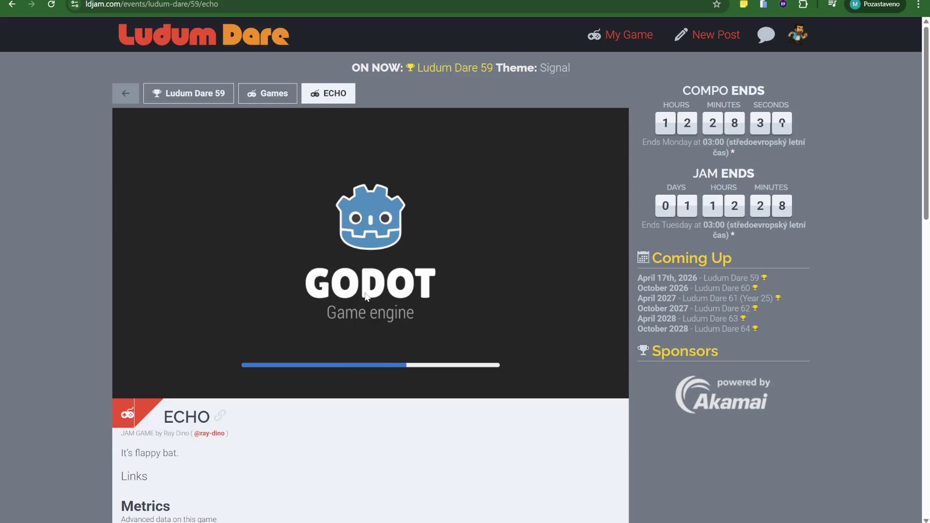
Start ECHO from its title screen and play the first flappy-bat run.
scroll(377, 403, down, 10)
scroll(373, 412, up, 10)
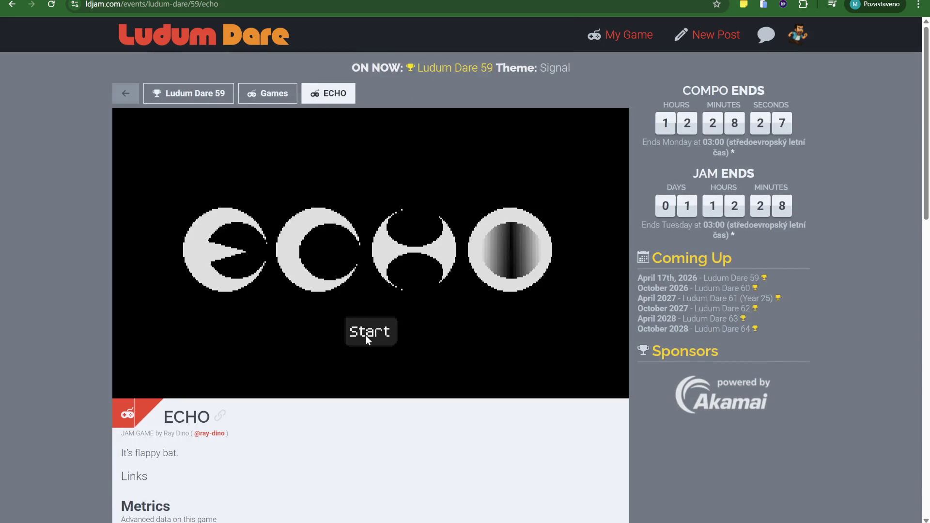
click(366, 339)
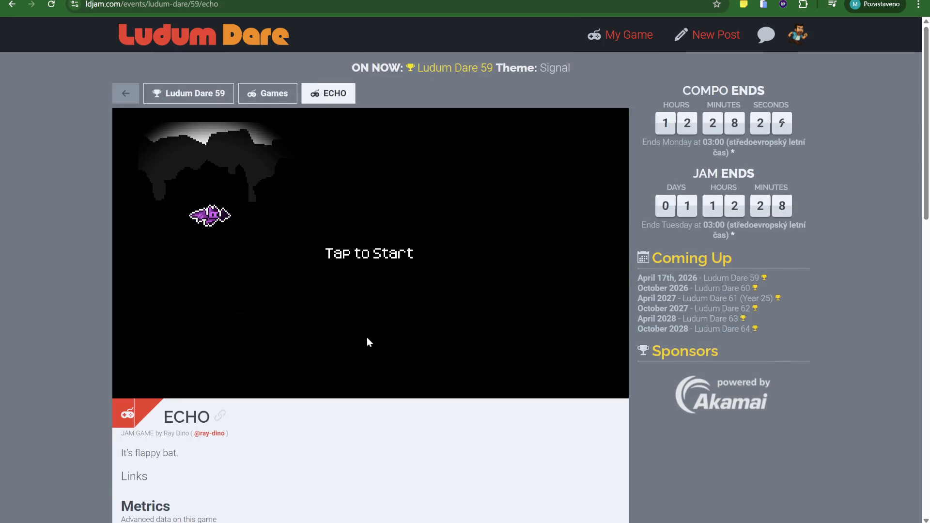
click(356, 254)
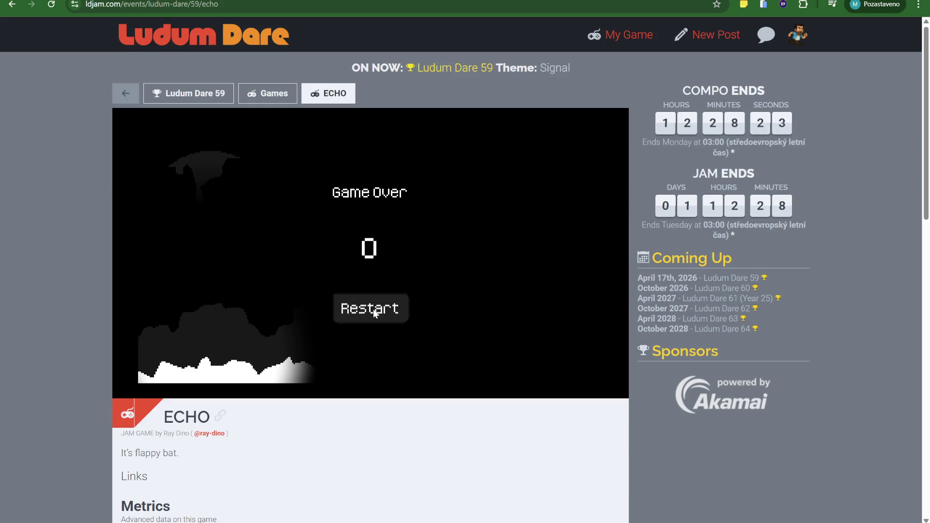
scroll(265, 470, down, 7)
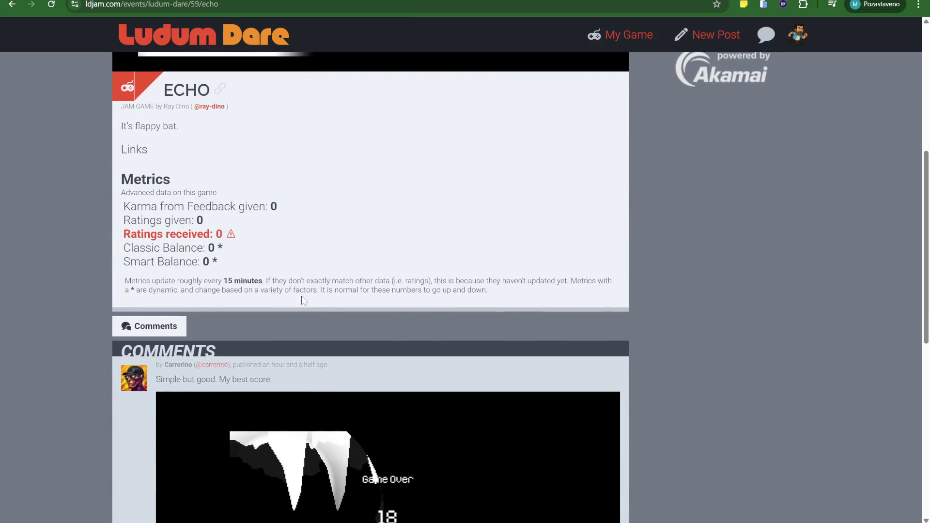
scroll(301, 187, down, 5)
scroll(303, 194, up, 12)
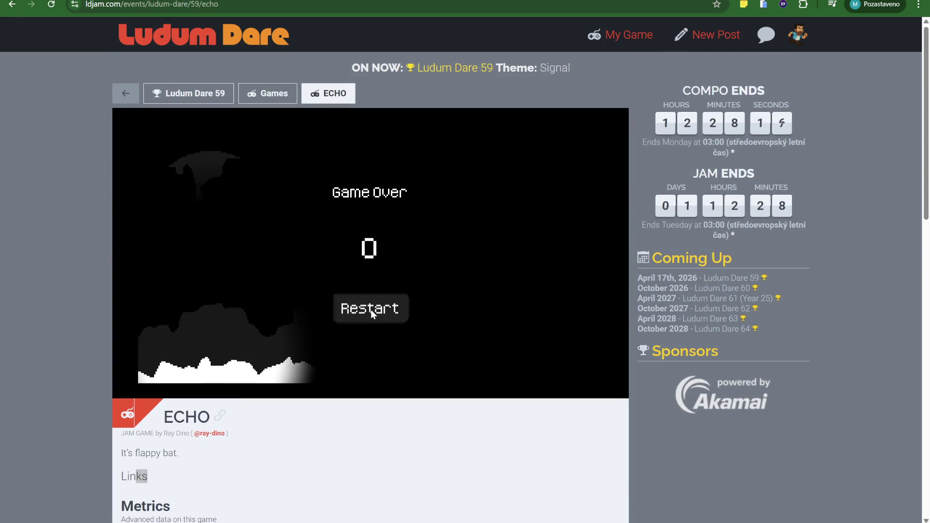
Restart after the Game Over and flap the bat through a second run.
click(371, 313)
click(342, 284)
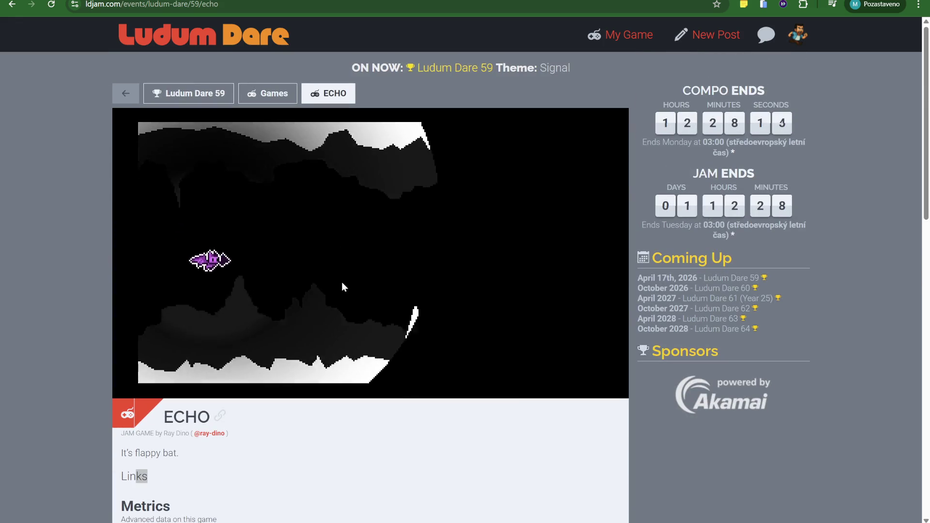
click(343, 284)
click(342, 284)
click(342, 284)
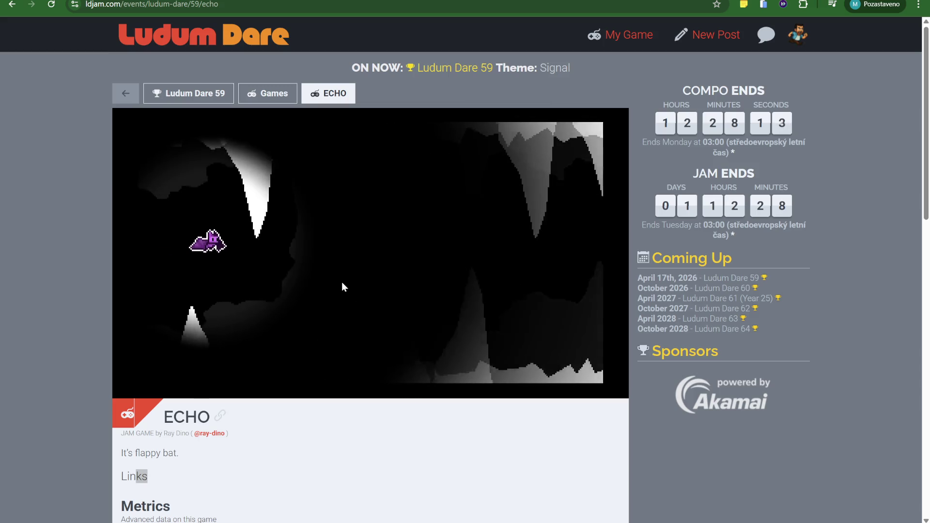
click(342, 284)
click(342, 284)
click(342, 284)
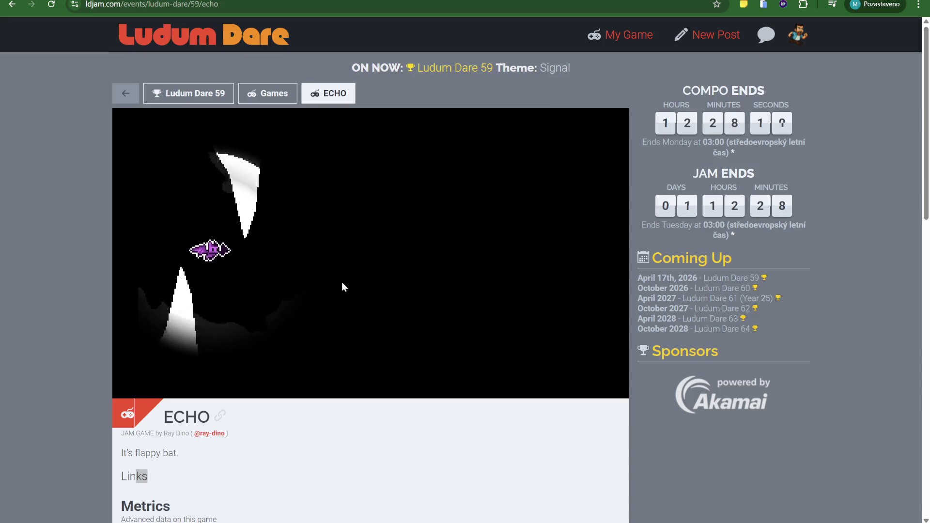
click(342, 283)
click(343, 283)
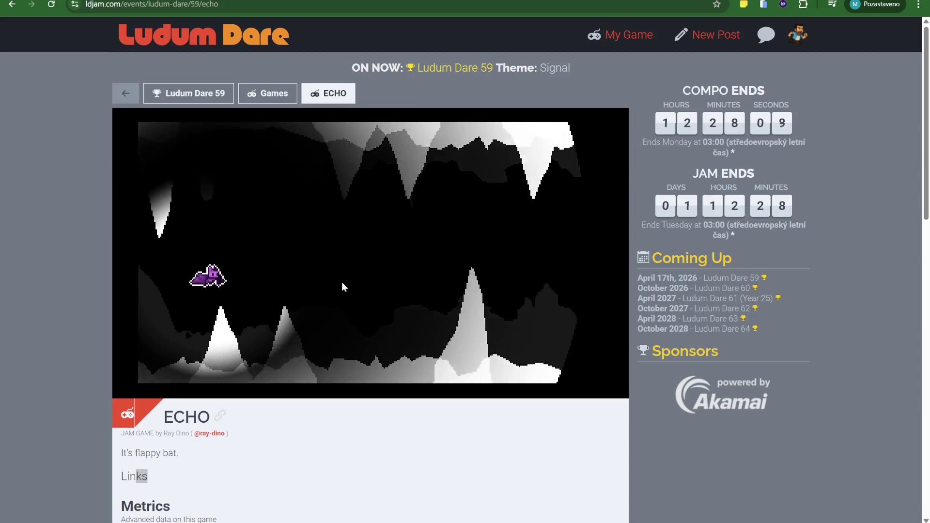
click(342, 282)
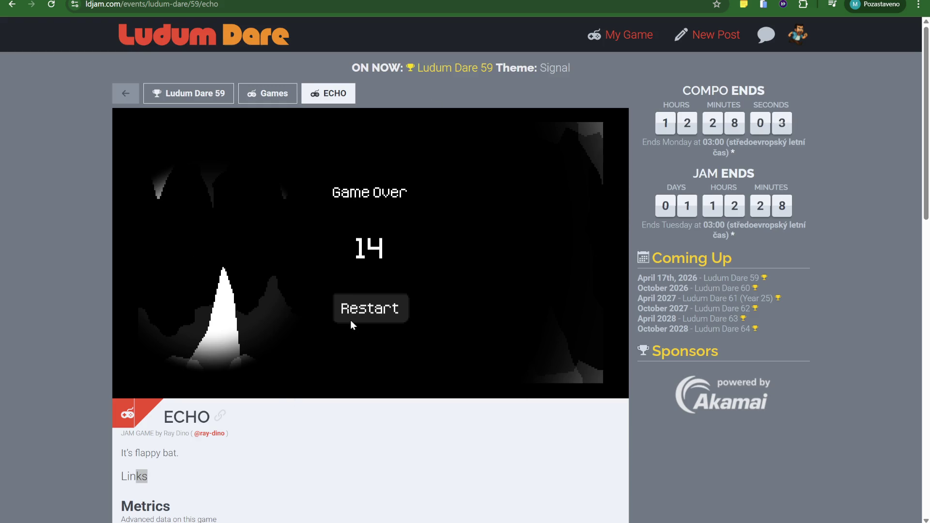
Restart again and flap the bat through a third run.
click(367, 308)
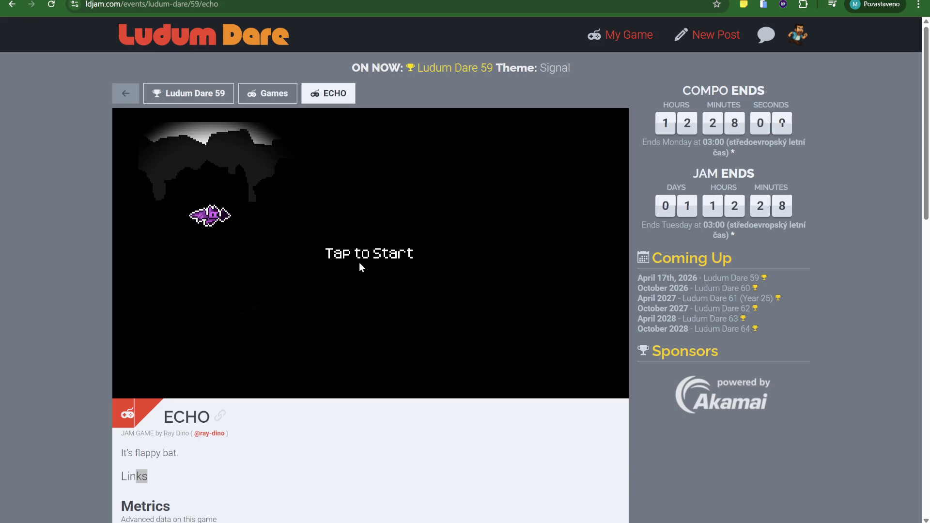
click(382, 248)
click(382, 249)
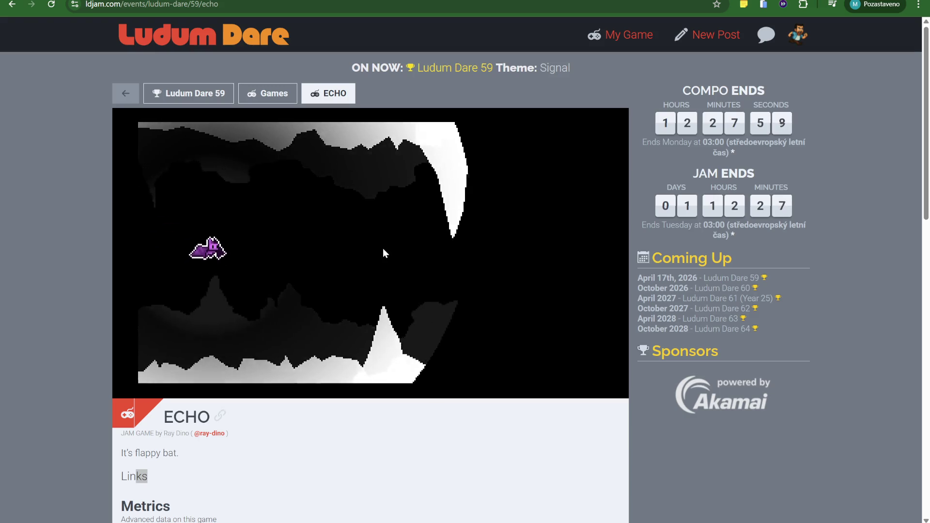
click(357, 307)
click(357, 307)
click(342, 287)
click(342, 286)
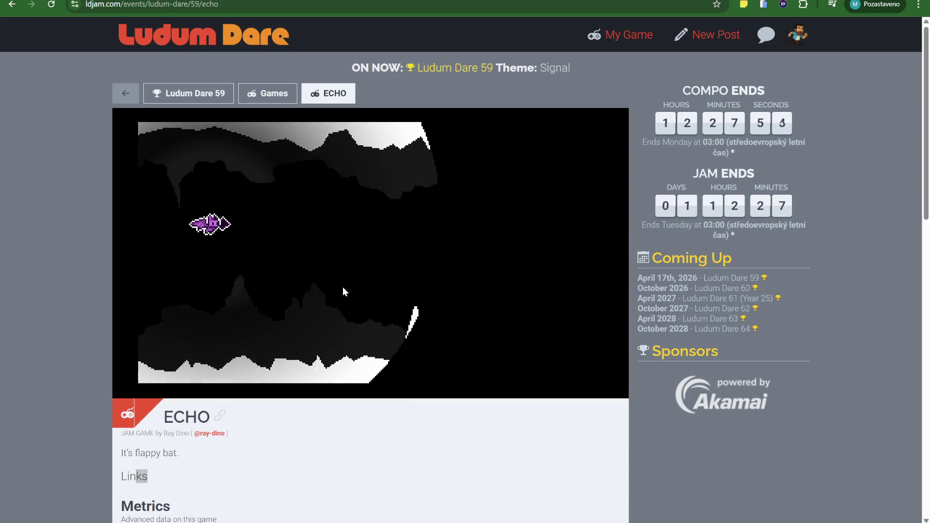
click(342, 287)
click(342, 286)
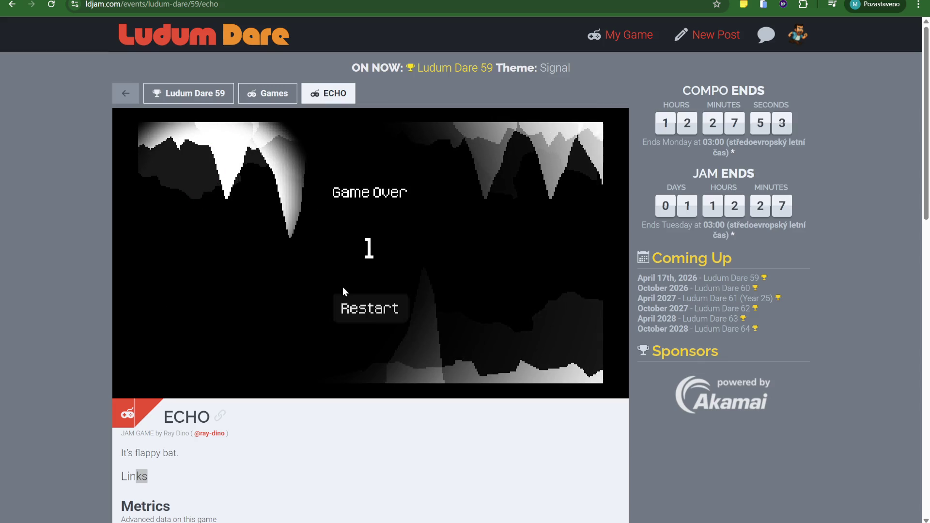
Restart and play a fourth run, flapping to keep the bat airborne.
click(350, 307)
click(345, 303)
click(345, 303)
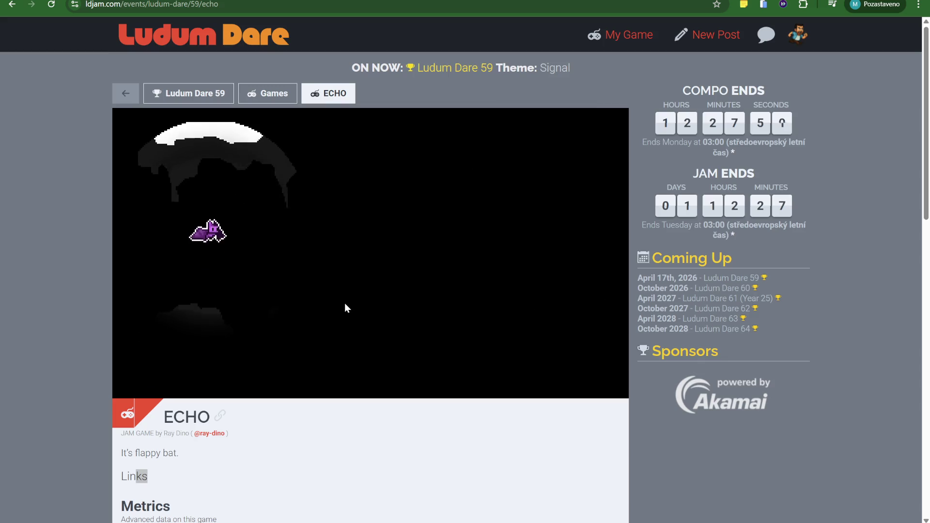
click(344, 303)
click(345, 303)
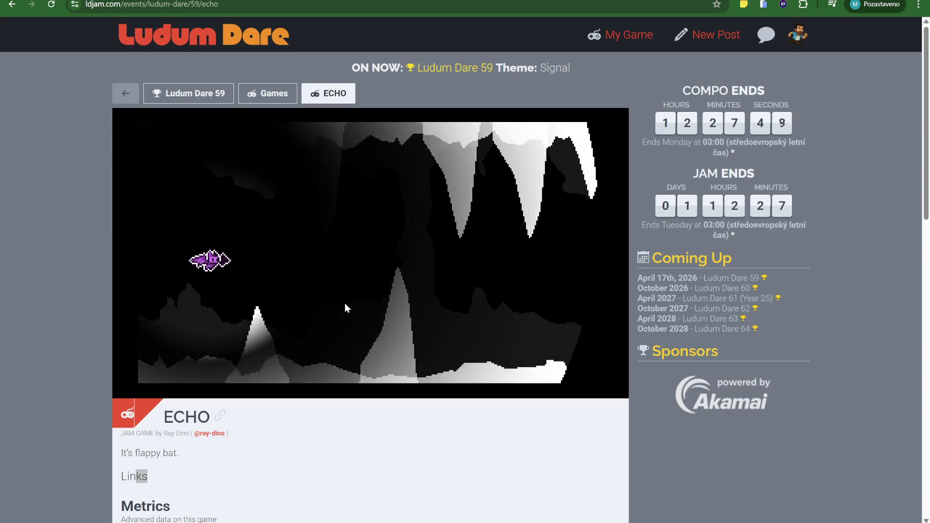
click(345, 303)
click(345, 304)
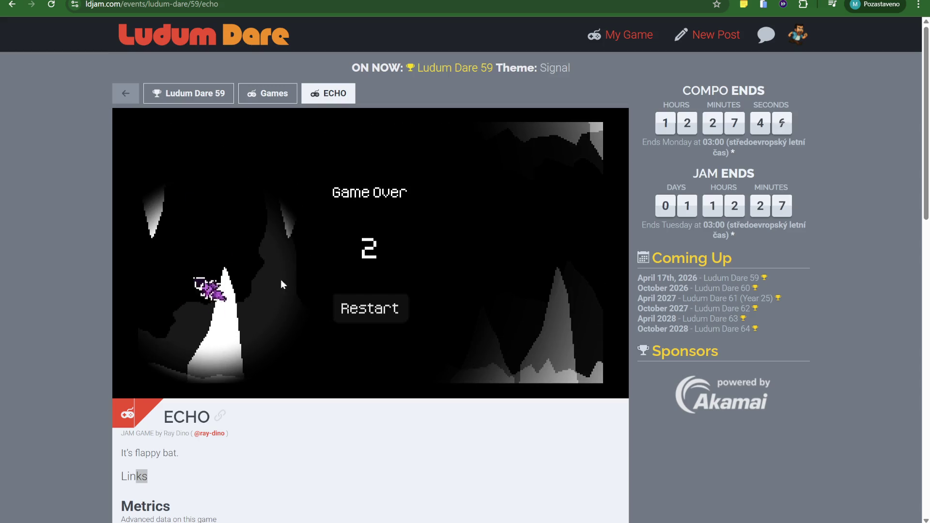
Play a final run to Game Over at score 15, then return to the games list.
click(363, 309)
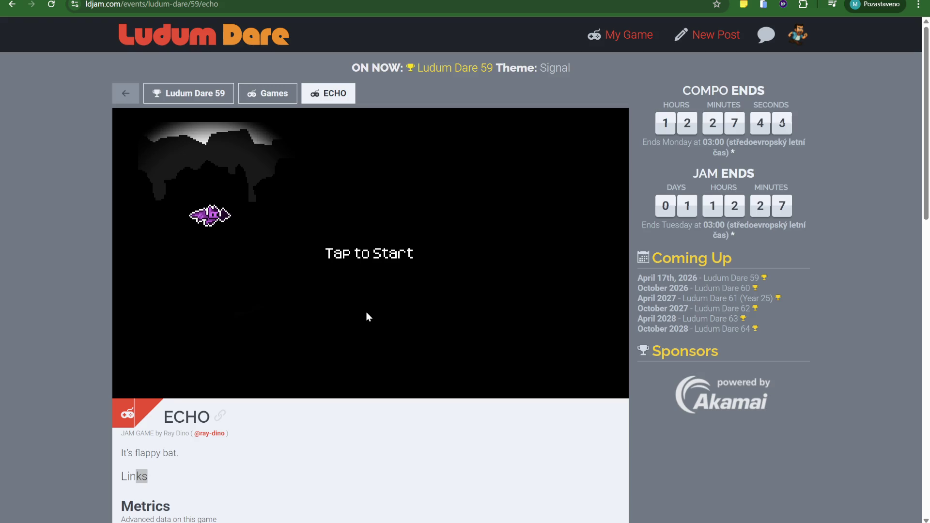
click(348, 261)
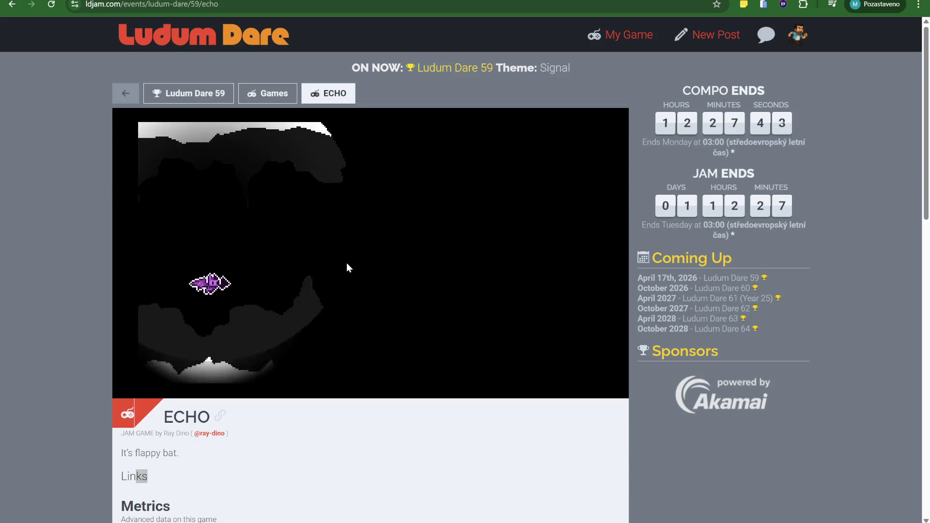
click(347, 263)
click(347, 262)
click(347, 263)
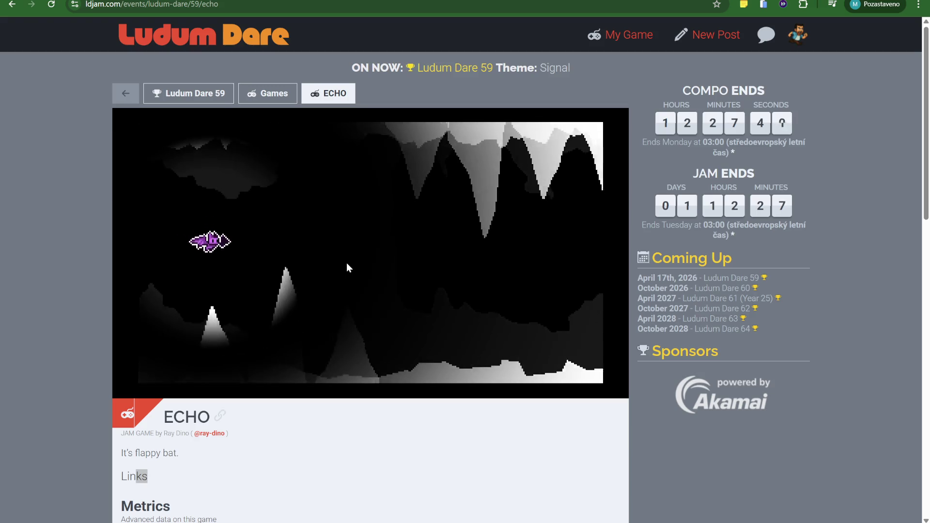
click(347, 262)
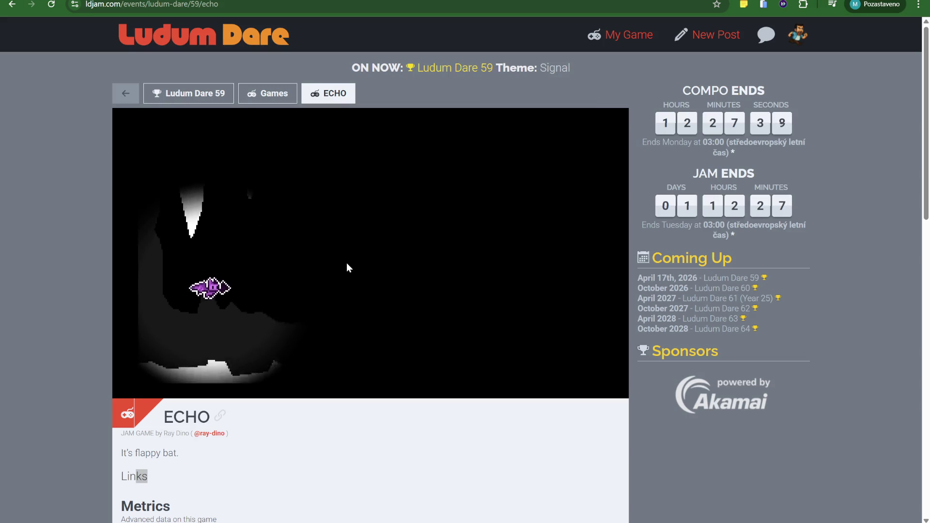
click(347, 263)
click(347, 262)
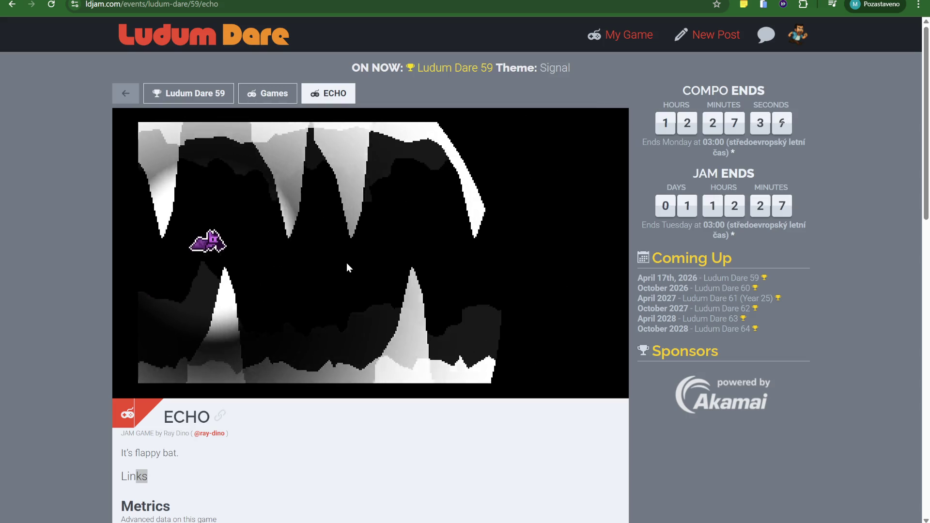
click(347, 262)
click(347, 262)
click(347, 263)
click(347, 262)
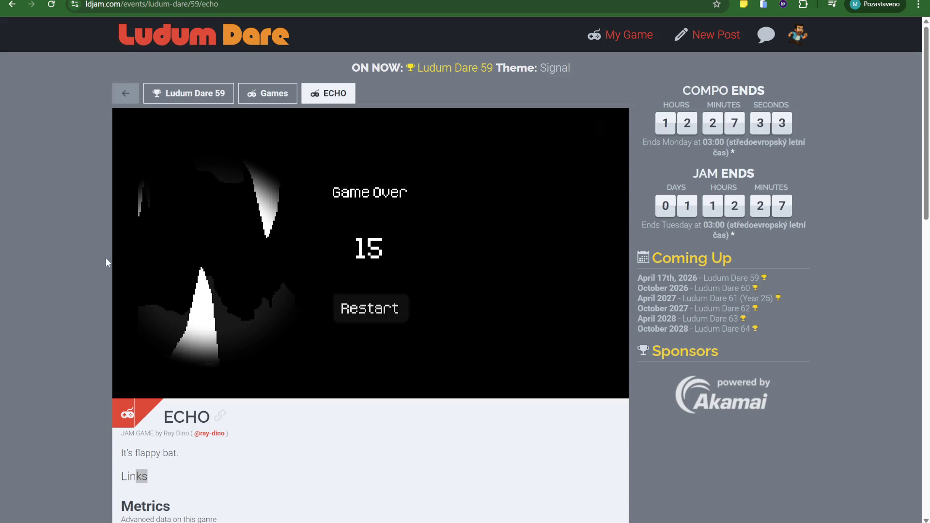
click(12, 4)
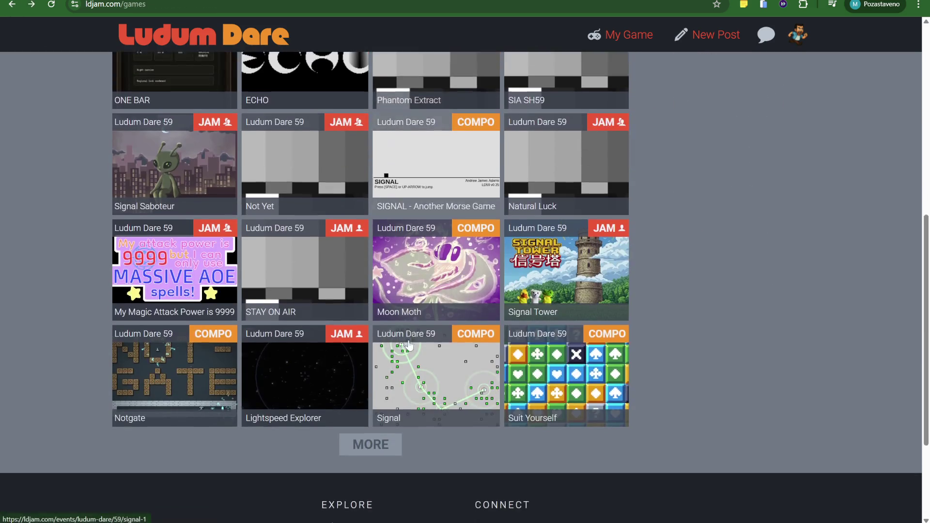
Look at the Moon Moth page, return to the list, and load more games.
click(442, 270)
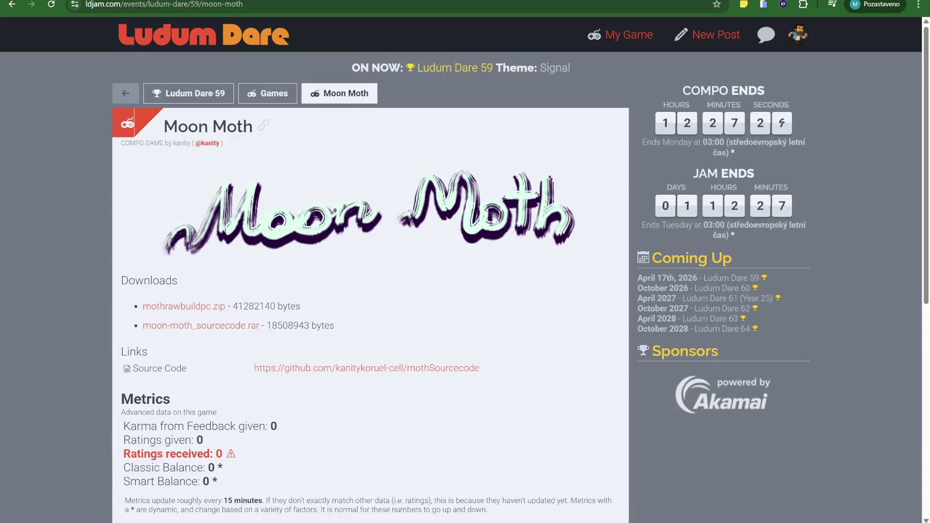
click(12, 5)
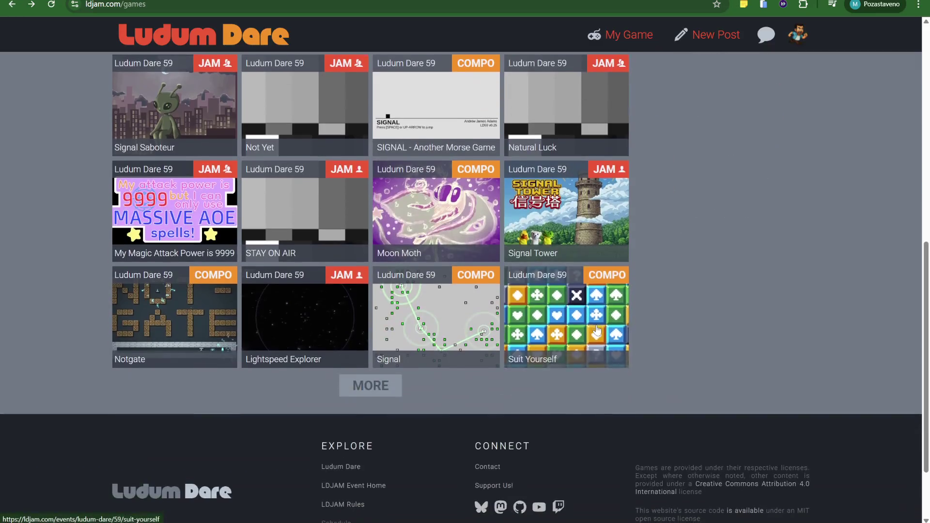
click(383, 390)
Open the rescue signal entry and follow its itch.io web-build link.
scroll(494, 395, down, 3)
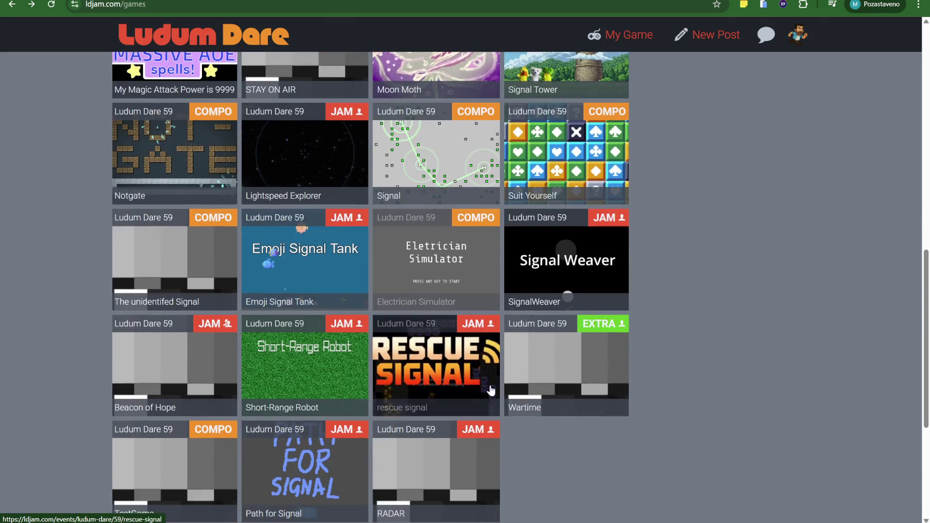
click(417, 364)
scroll(310, 307, down, 14)
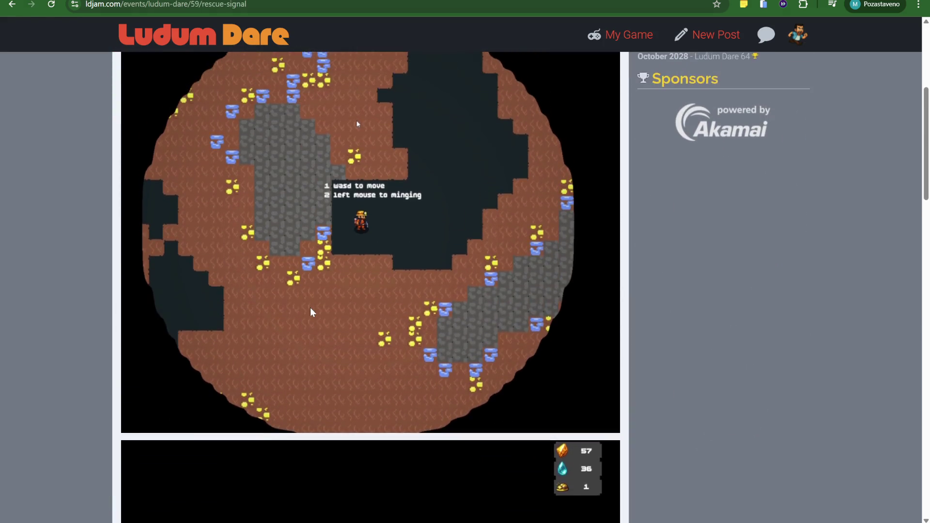
scroll(312, 312, down, 8)
scroll(323, 315, up, 7)
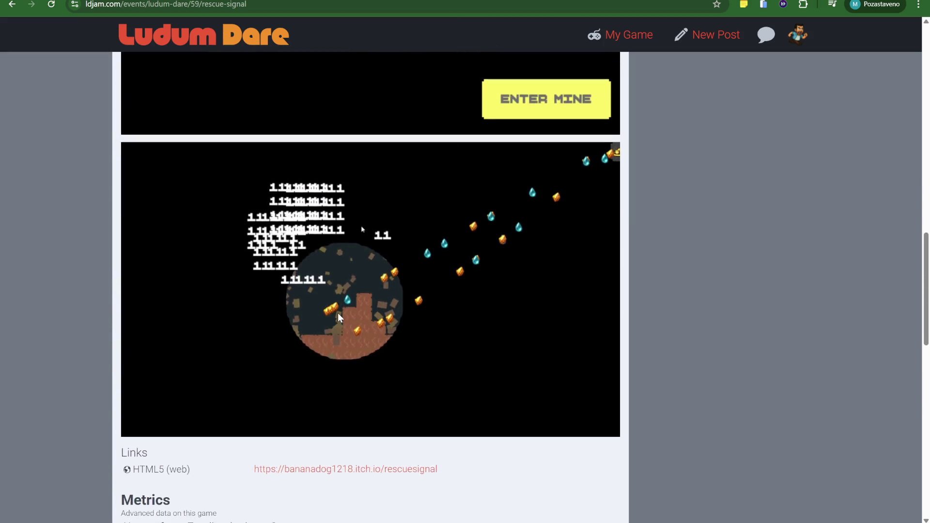
scroll(300, 317, down, 3)
click(397, 305)
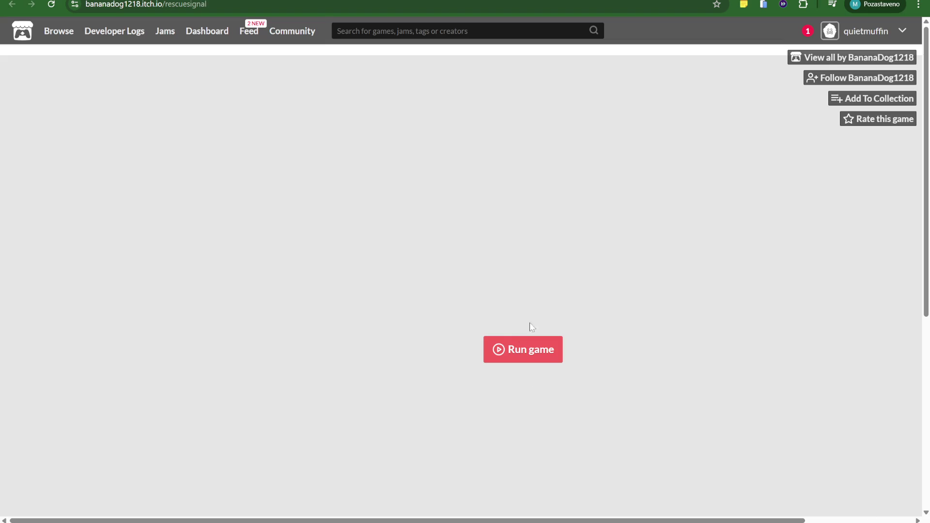
Run Rescue Signal in the itch.io player, pass the title screen, enter the mine, and go fullscreen.
click(557, 353)
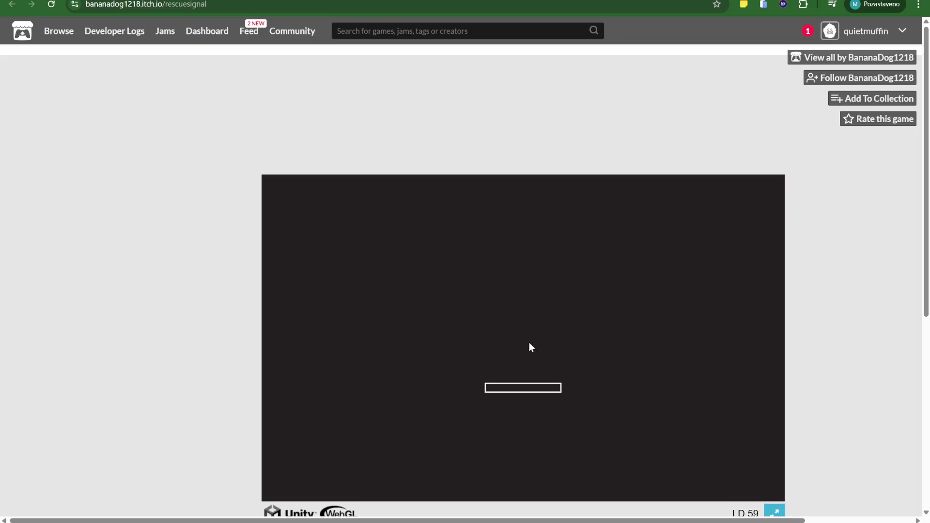
scroll(816, 464, down, 2)
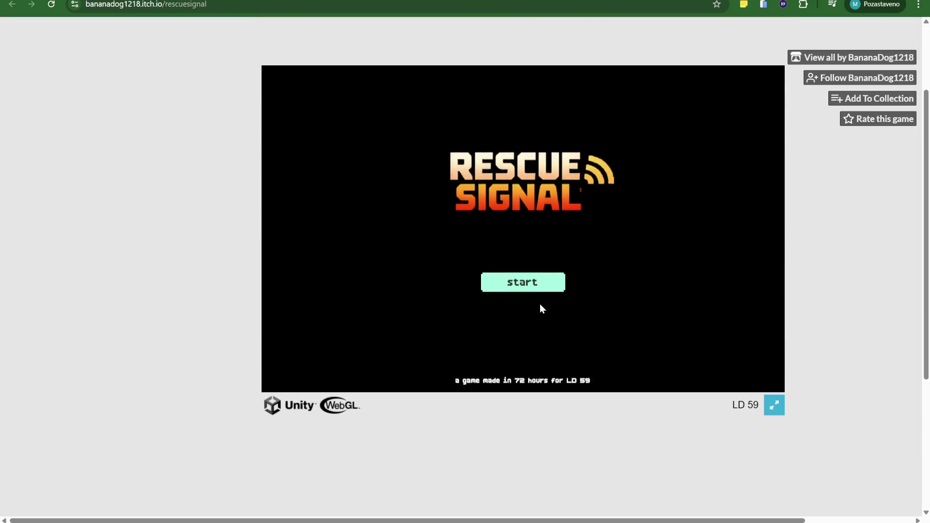
click(842, 522)
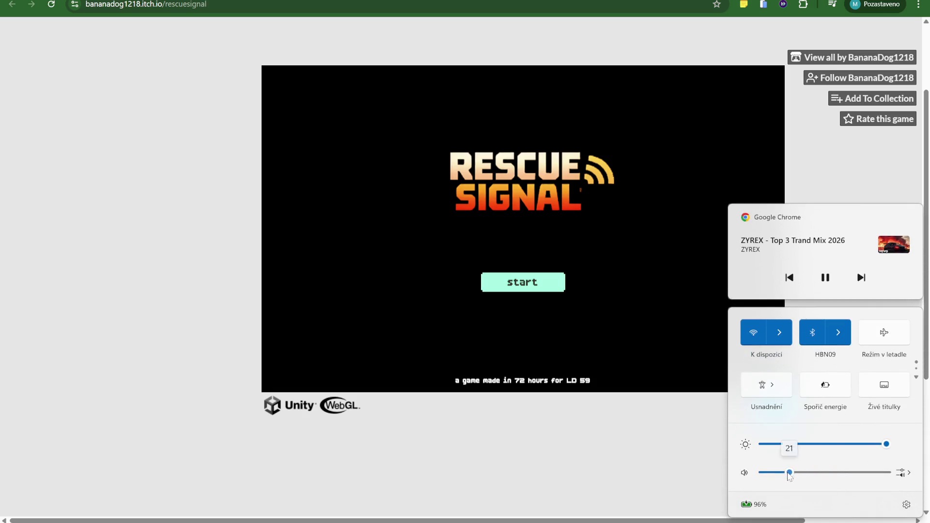
click(615, 439)
click(561, 283)
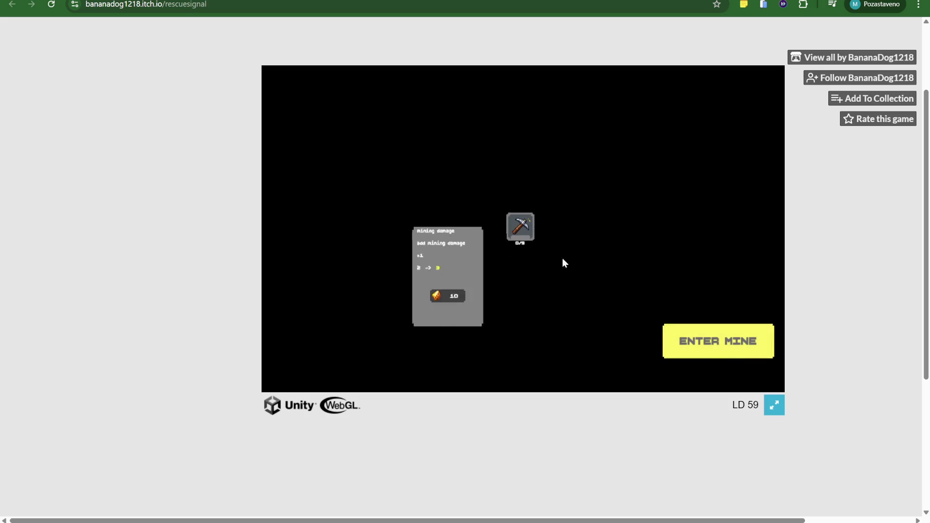
click(720, 344)
click(775, 406)
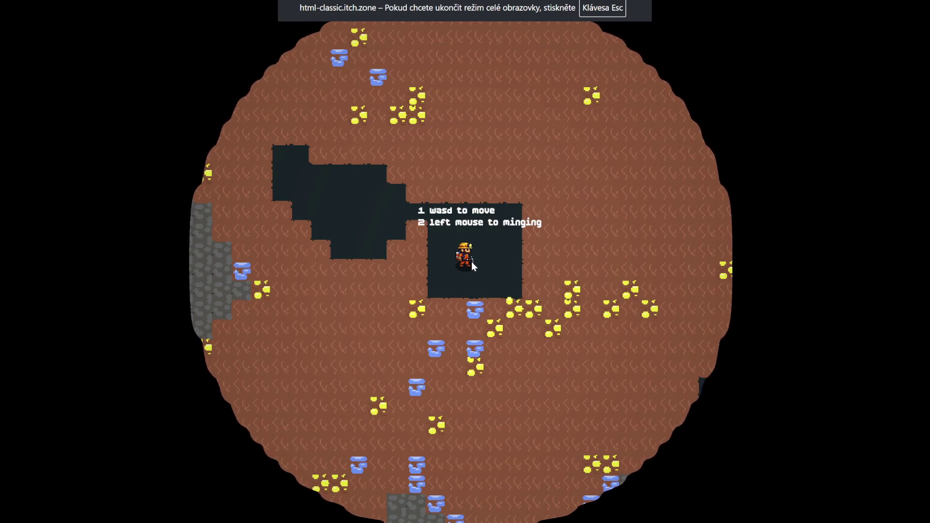
Move the miner up and left, breaking the dirt tiles above and beside him.
key(w)
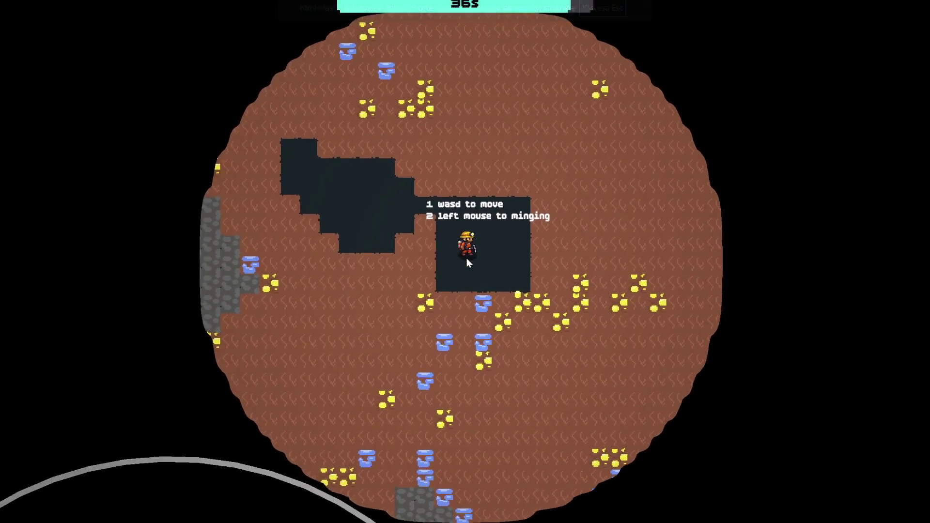
key(a)
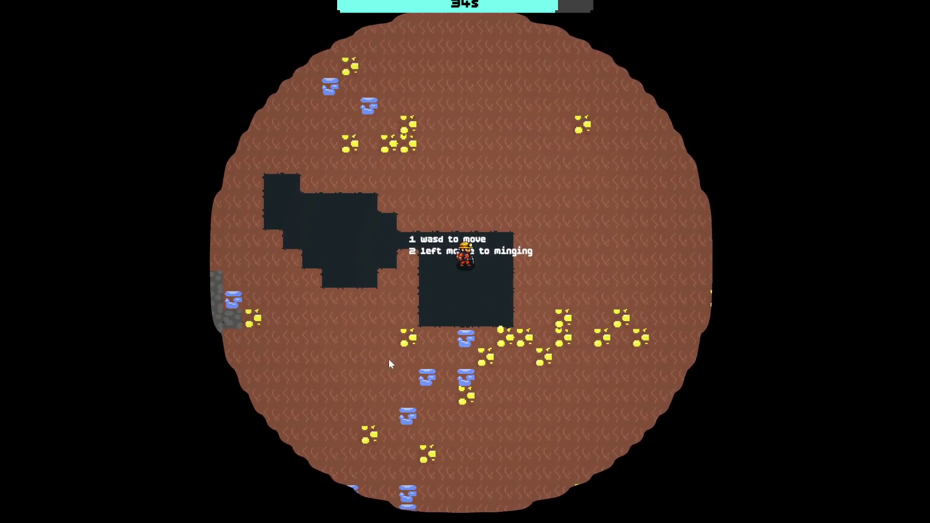
key(w)
click(465, 223)
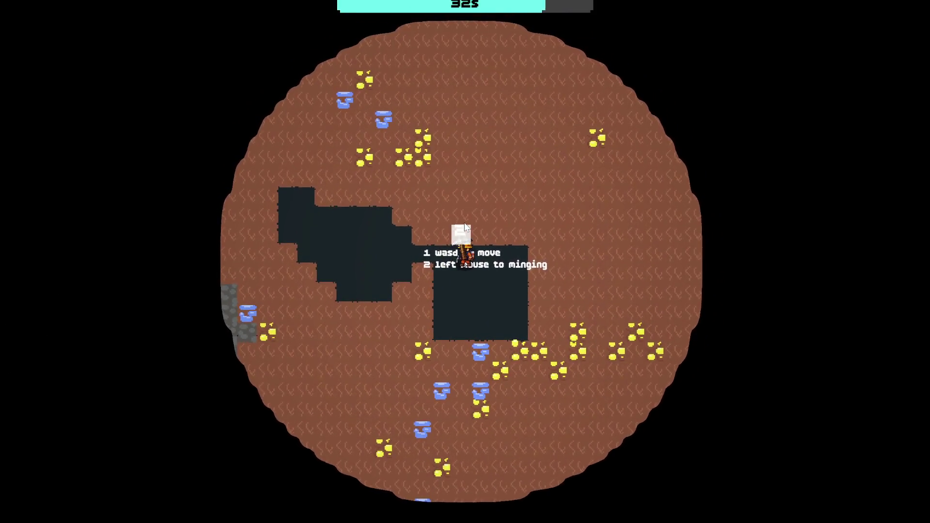
click(464, 222)
click(463, 223)
click(462, 223)
key(w)
click(496, 234)
click(501, 242)
click(501, 242)
click(501, 243)
click(501, 243)
click(496, 257)
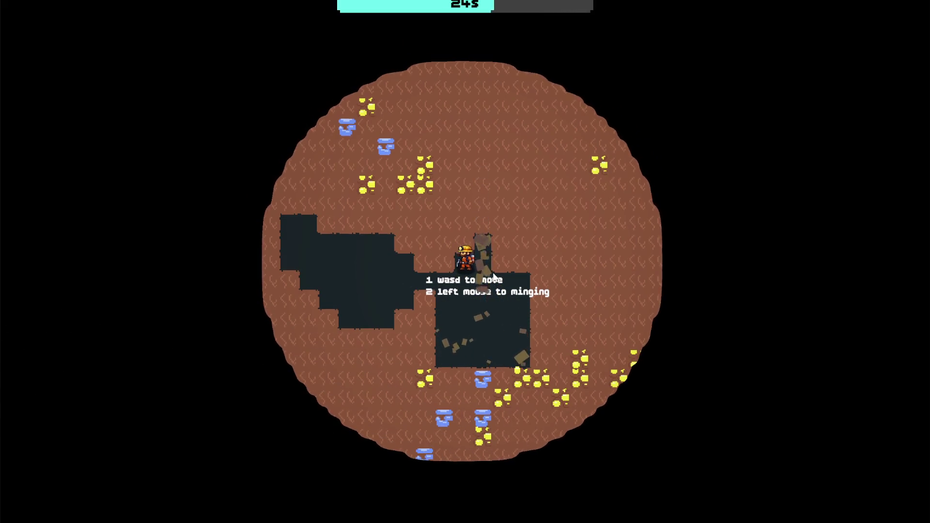
Descend into the cave and mine the blue ore and gold blocks for gems.
key(s)
key(s)
click(473, 301)
click(472, 299)
click(472, 299)
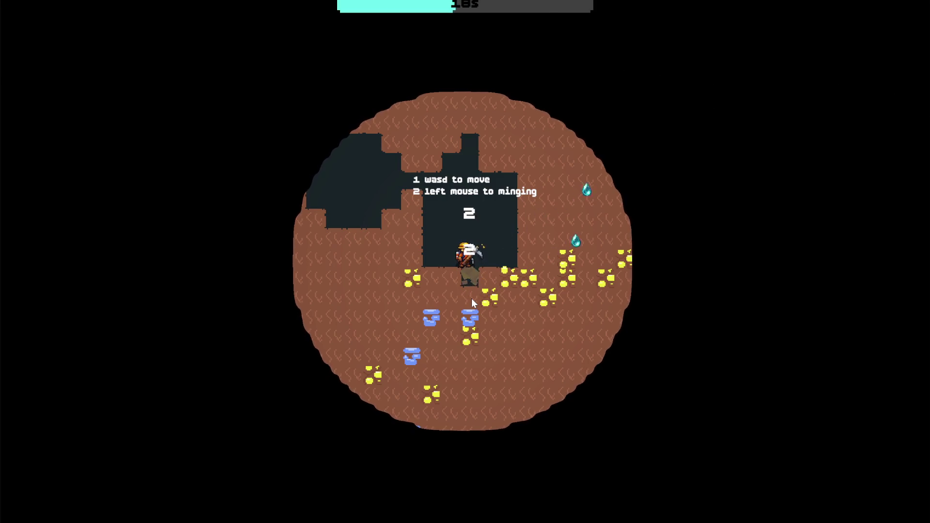
click(491, 278)
click(490, 279)
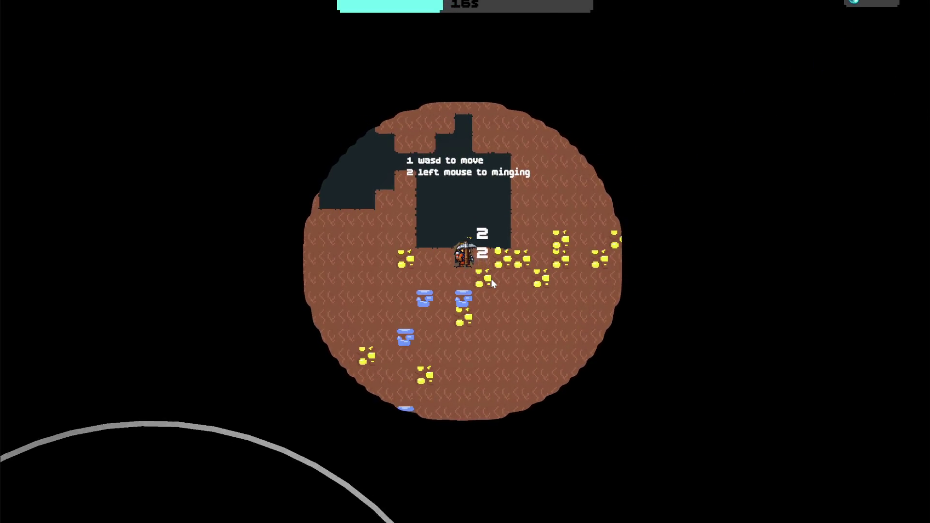
click(490, 279)
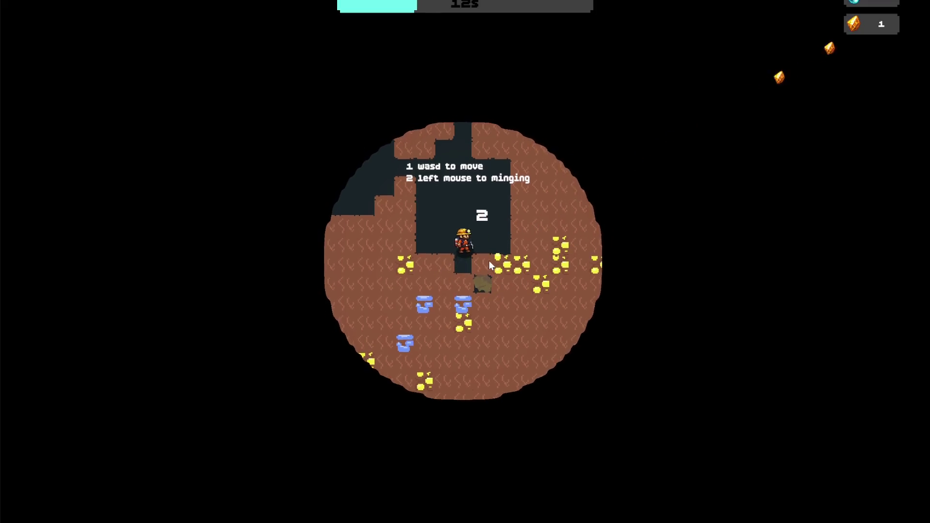
key(d)
click(478, 286)
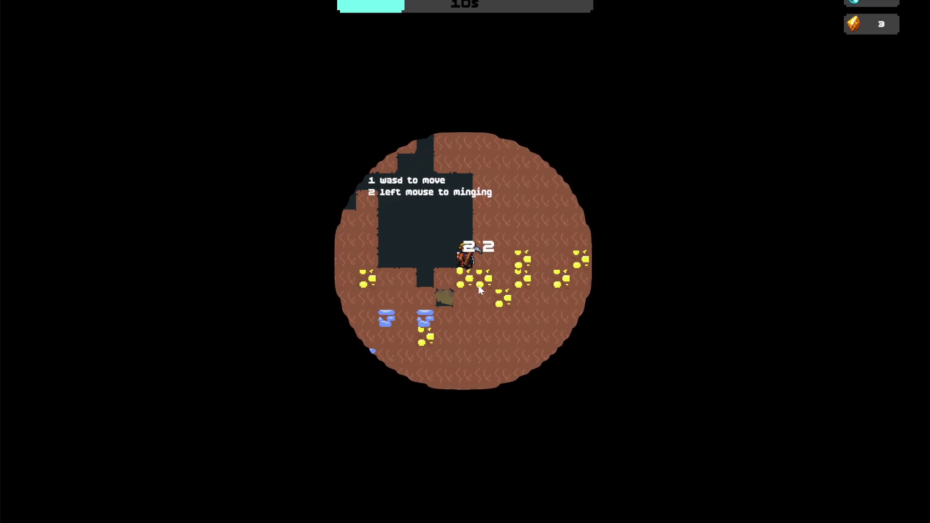
click(477, 286)
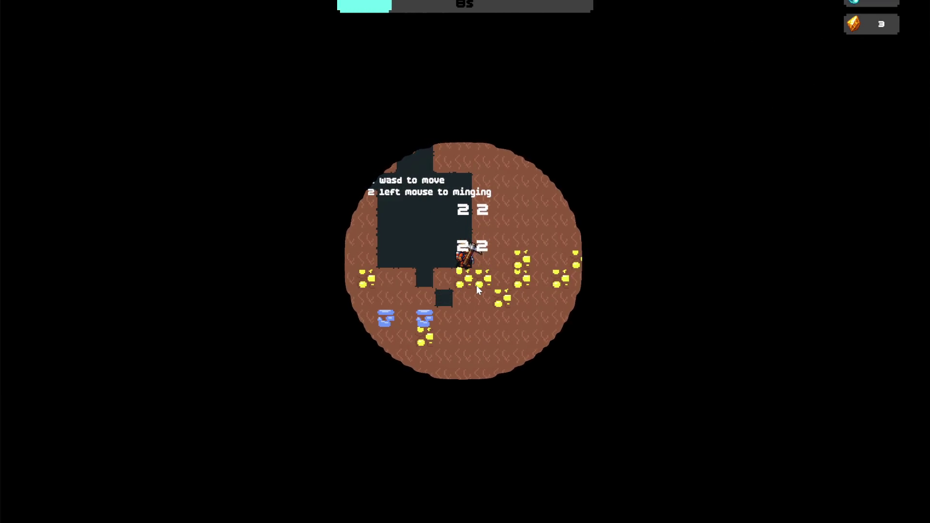
Mine more gold blocks until oxygen runs out at 12 gems, then return to the upgrade tree.
key(d)
key(s)
click(478, 279)
click(481, 281)
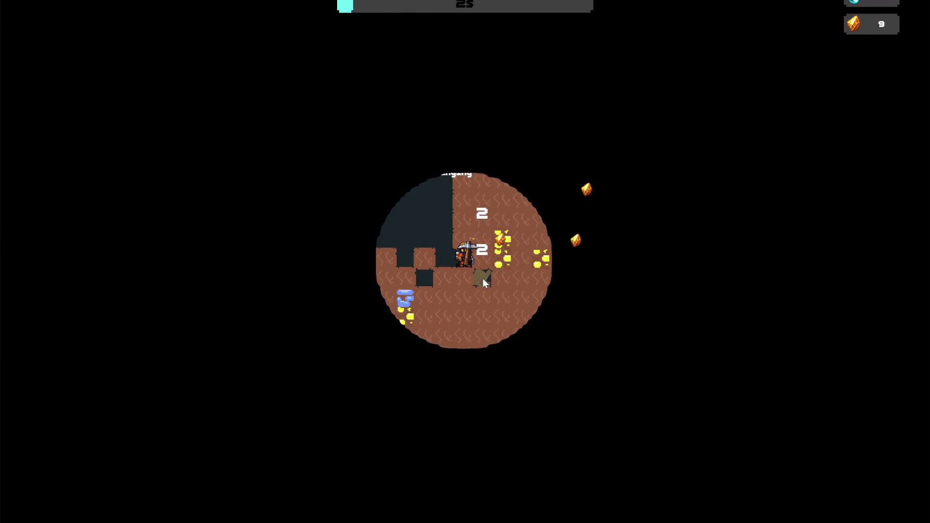
click(486, 258)
click(485, 257)
click(434, 321)
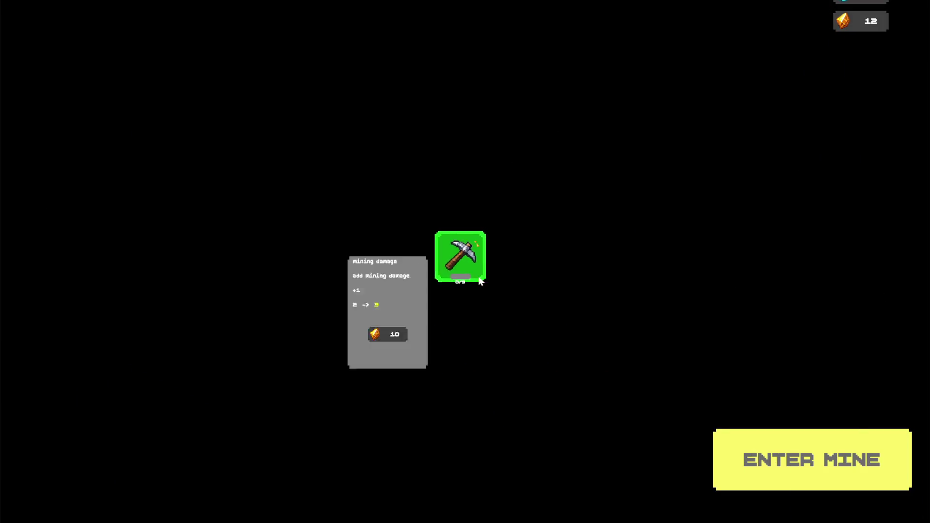
Buy the mining-damage upgrade (2 to 3) for 10 crystals and enter the mine again.
click(452, 265)
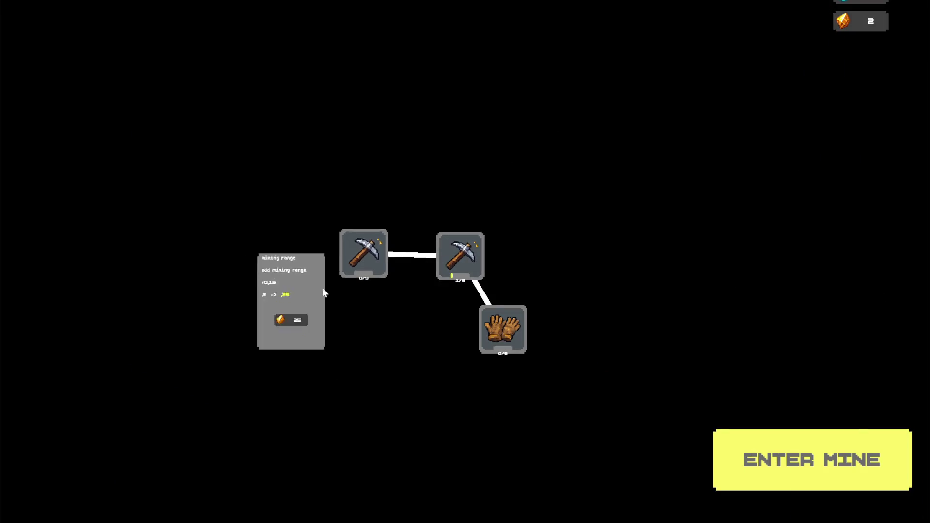
mouse_move(369, 277)
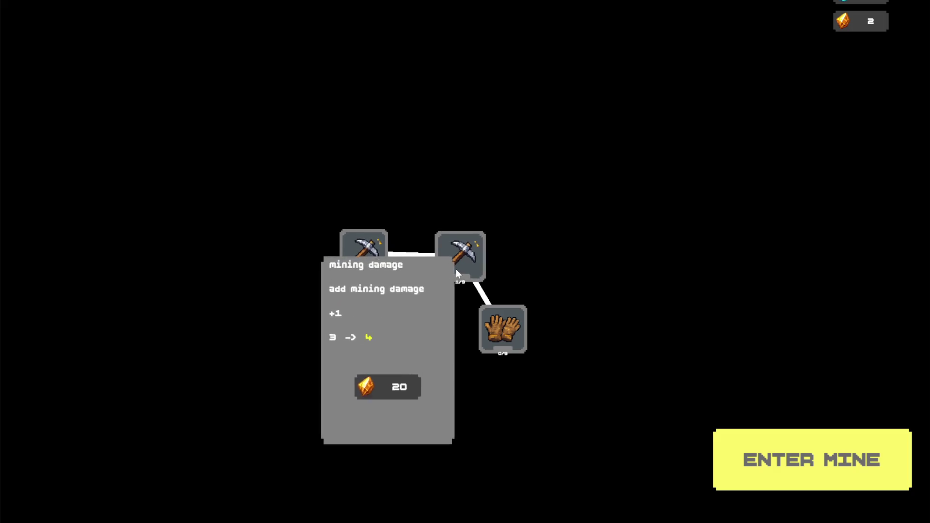
mouse_move(464, 268)
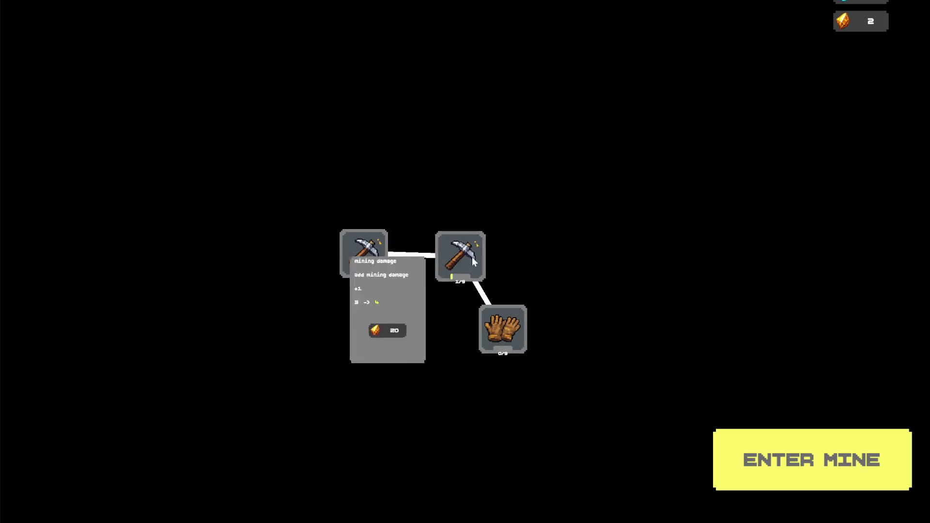
click(800, 453)
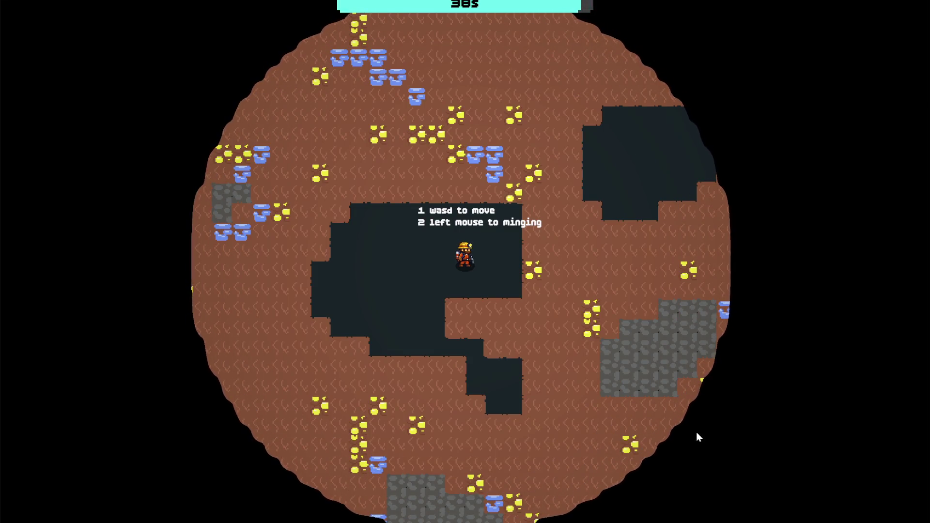
Walk the miner up-right and mine the gold ore, then the blue ore to its left.
key(a)
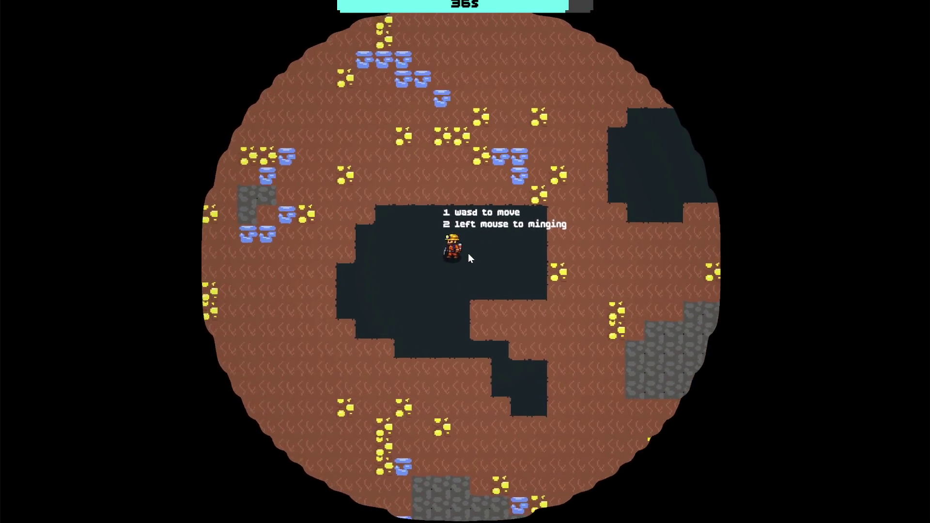
key(s)
key(w)
key(d)
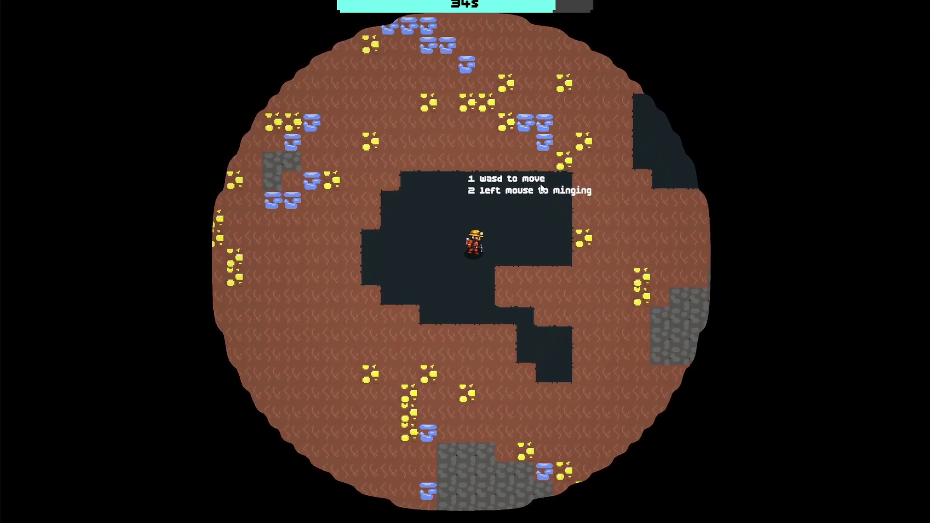
key(w)
key(d)
click(495, 228)
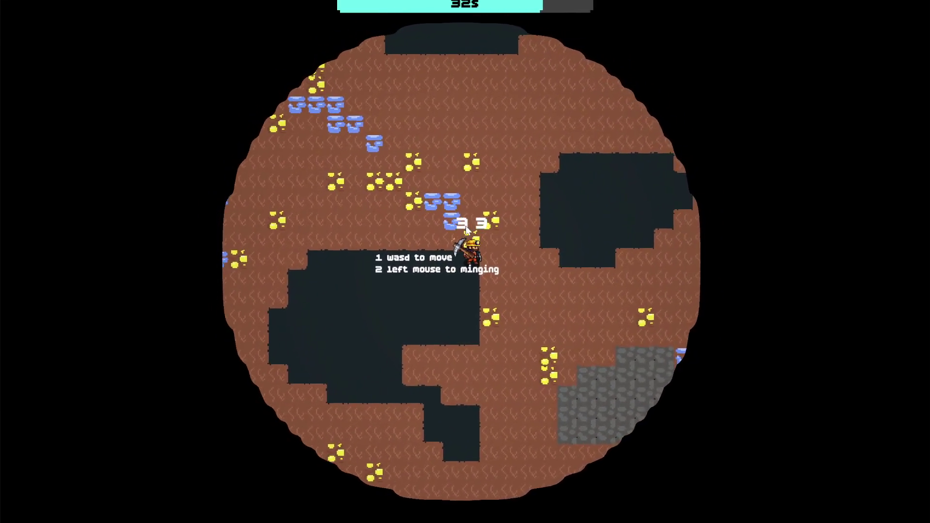
click(469, 243)
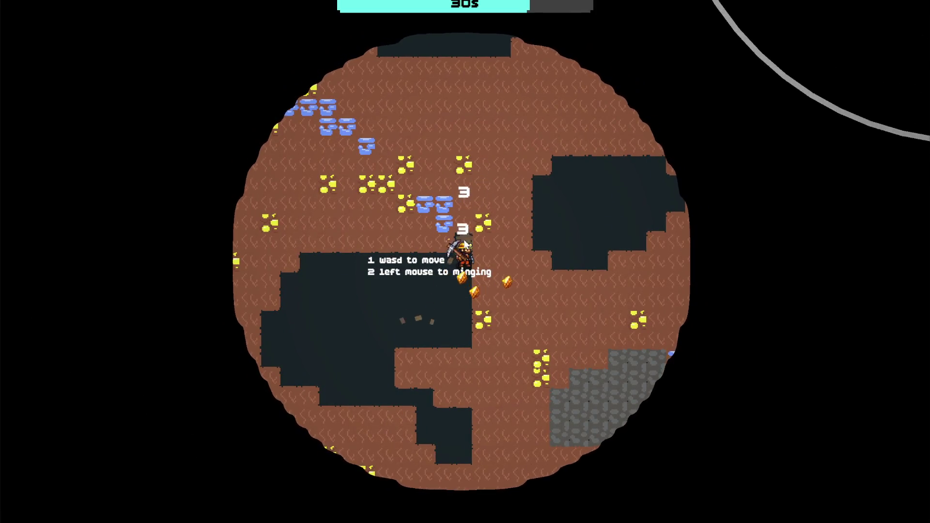
key(w)
click(479, 239)
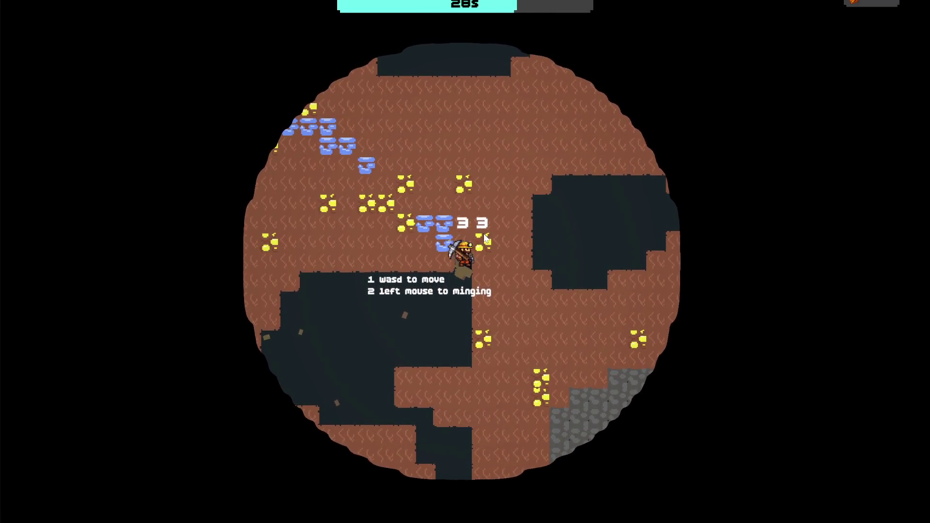
click(485, 242)
click(484, 237)
click(442, 247)
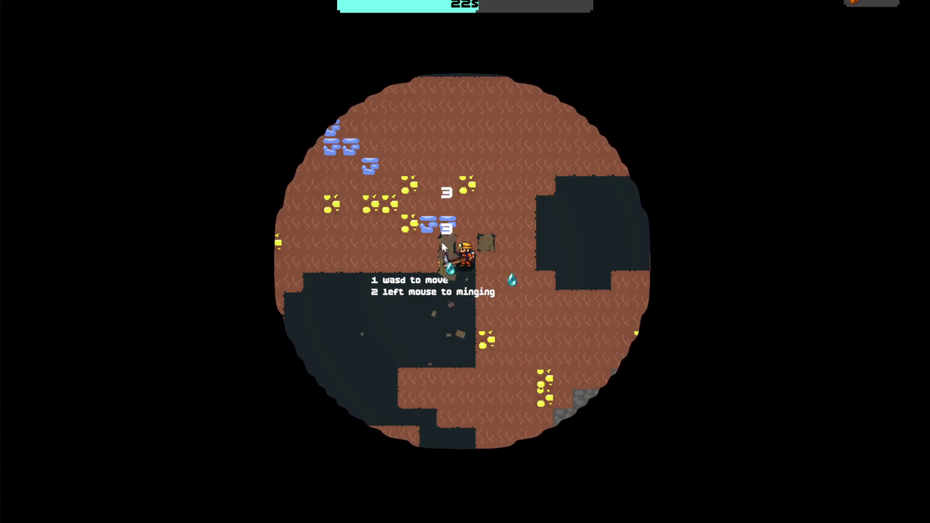
Head up-left collecting water drops while digging out the blue and gold ore.
key(a)
key(w)
click(461, 239)
click(461, 240)
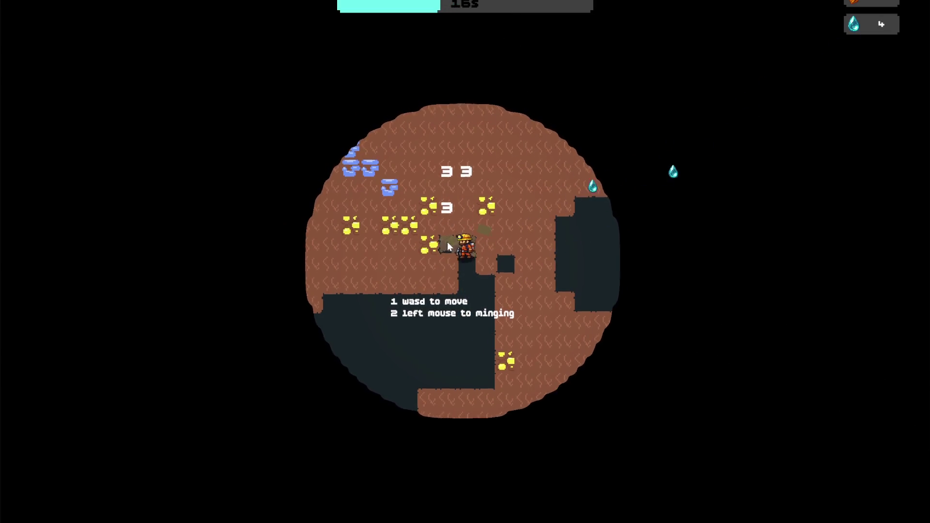
key(a)
key(w)
click(450, 261)
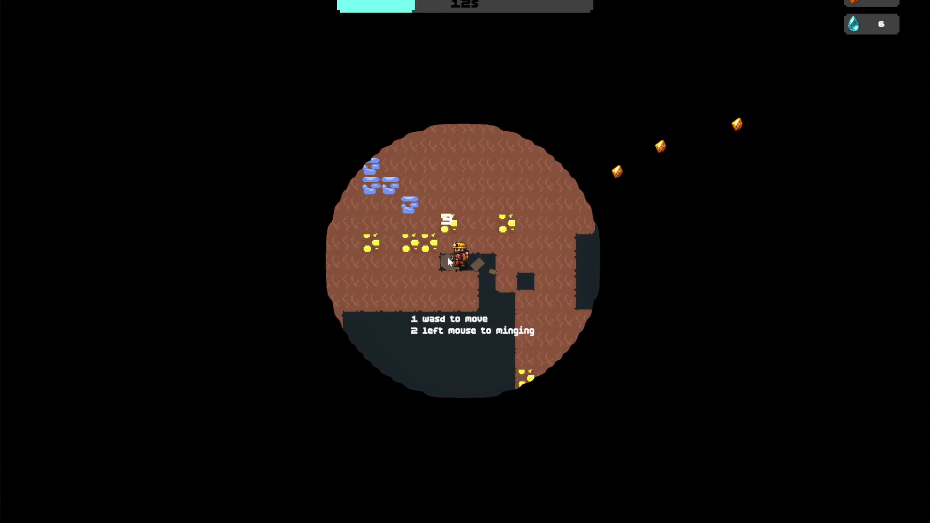
key(a)
click(441, 247)
click(446, 245)
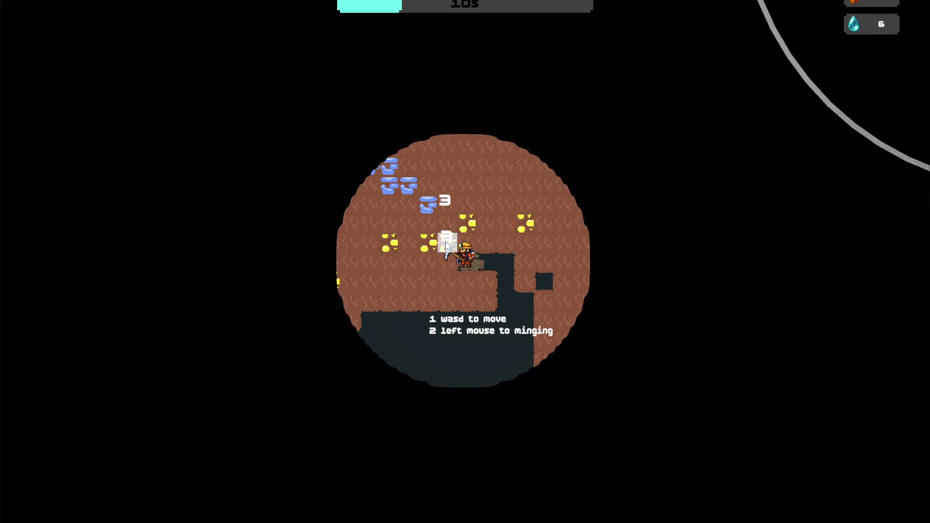
click(446, 245)
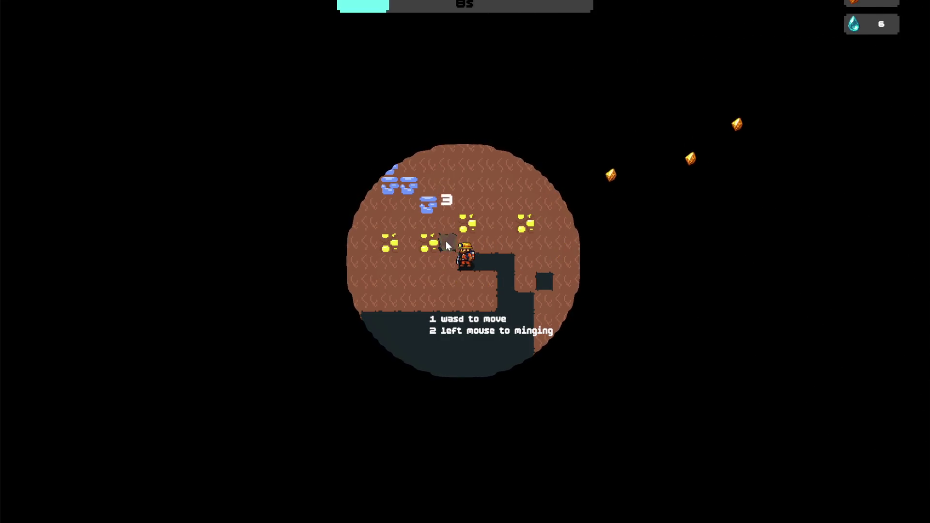
click(449, 262)
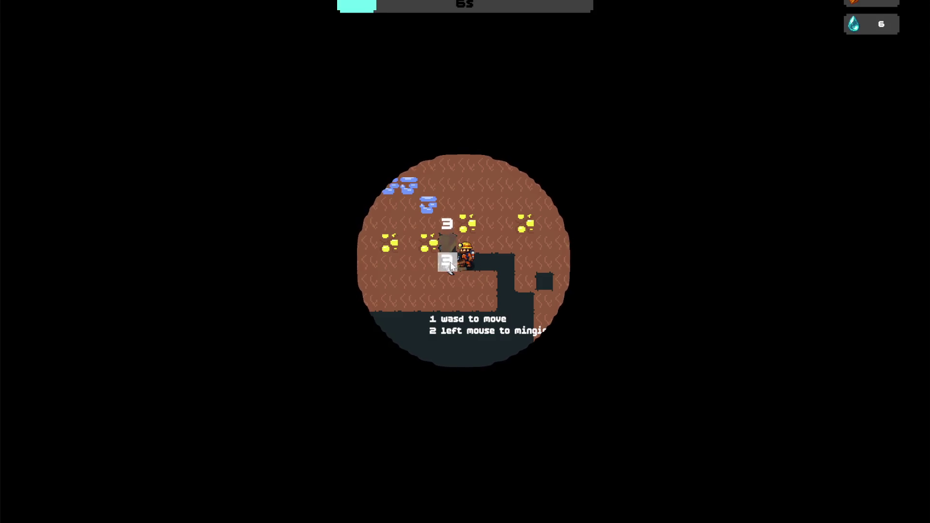
Break the gold tiles left of the miner, then return to the upgrade tree.
key(w)
key(a)
click(439, 247)
click(442, 253)
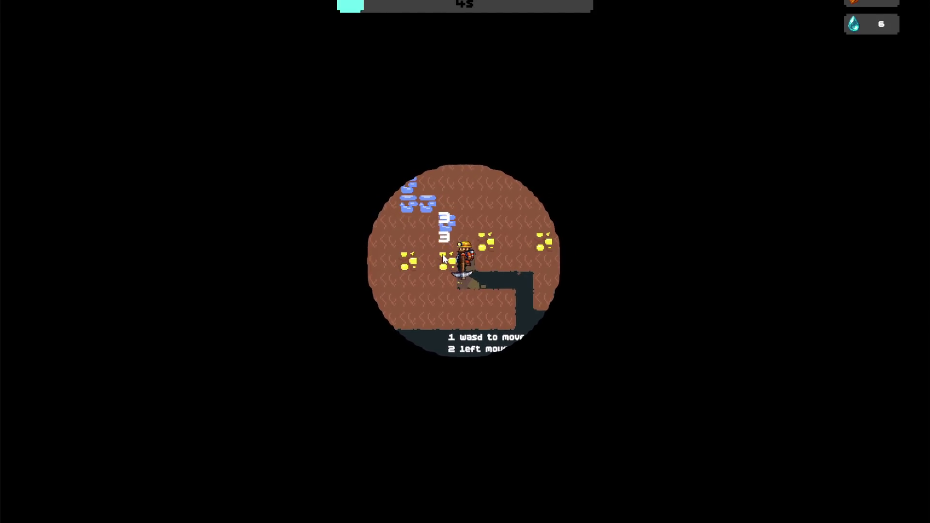
click(447, 263)
click(447, 263)
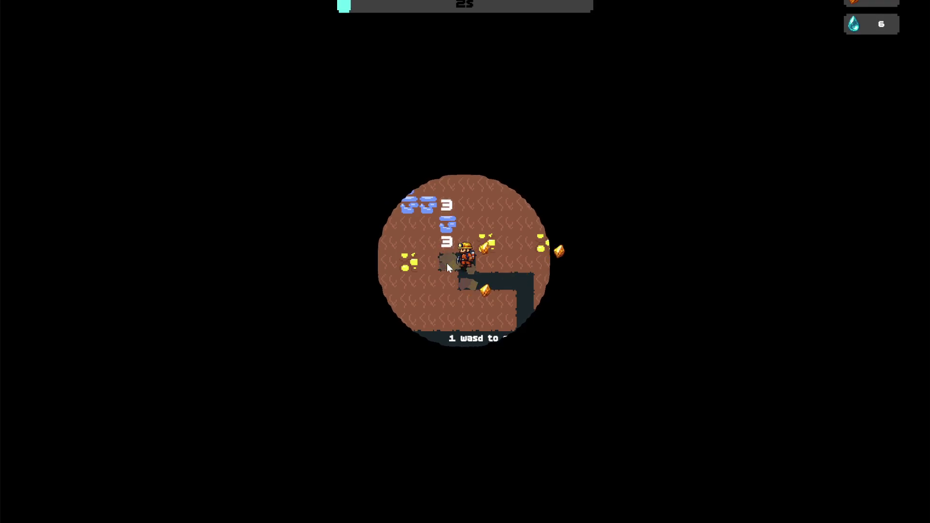
click(447, 263)
key(a)
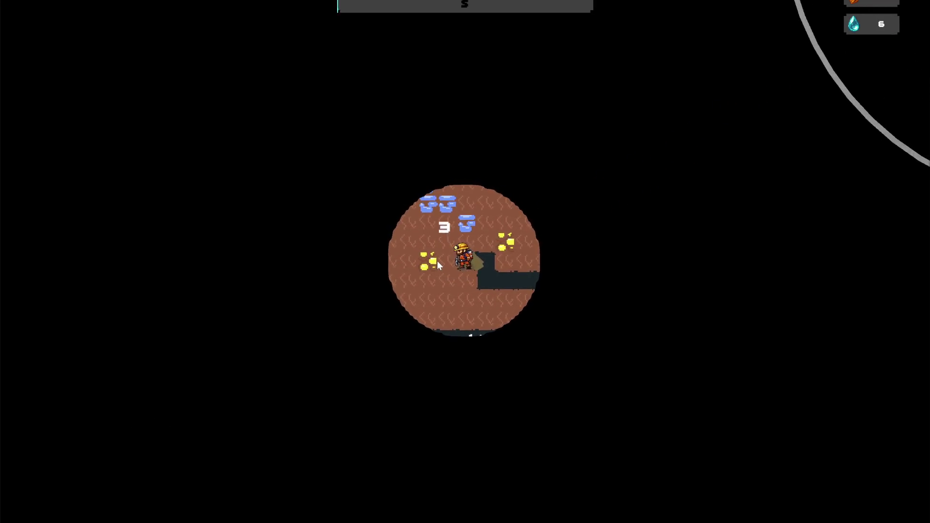
click(499, 330)
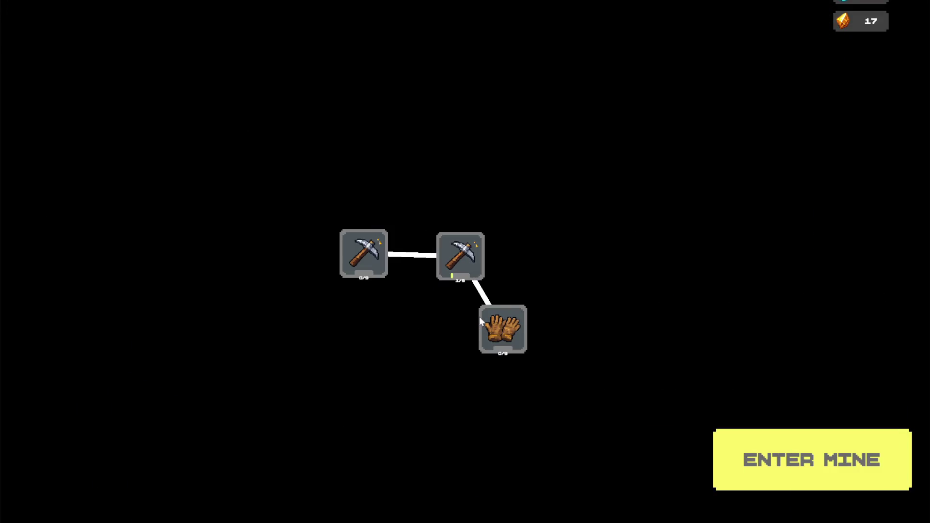
Check the upgrade cards with 17 gems banked, then start the third mine run without buying.
mouse_move(476, 262)
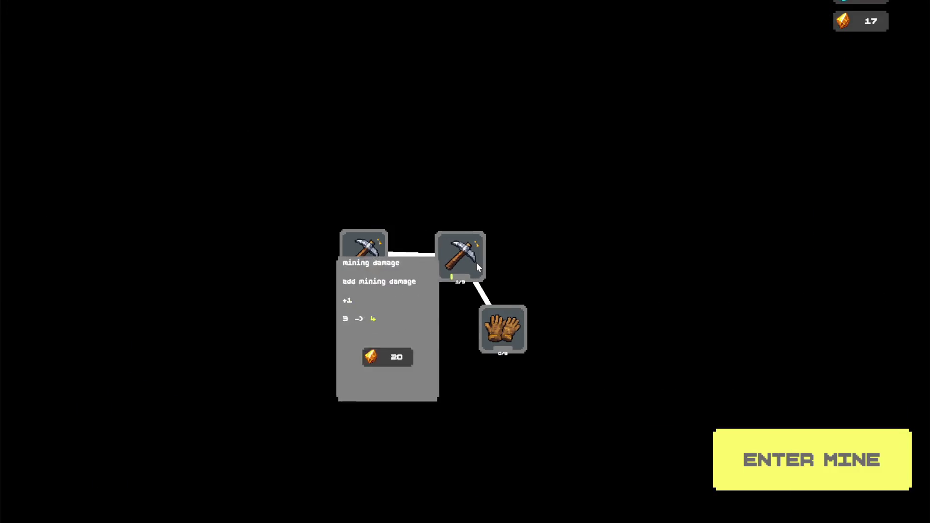
mouse_move(380, 261)
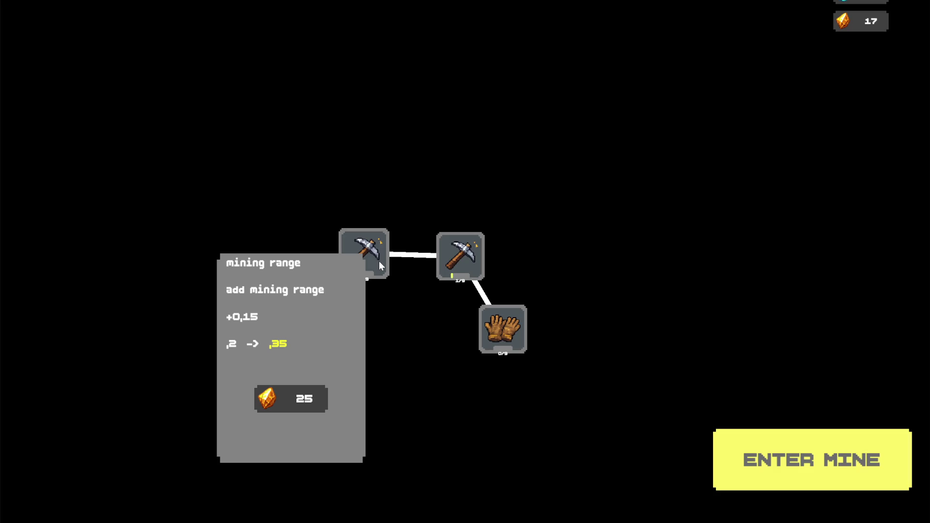
mouse_move(505, 329)
click(796, 447)
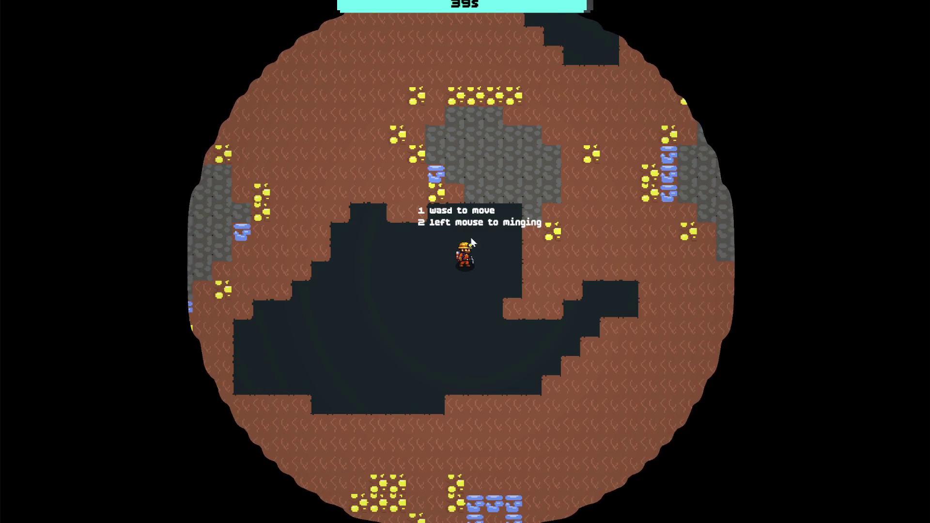
Walk up-left and mine the blue ore tiles above and beside the miner.
key(w)
key(a)
click(459, 236)
click(458, 231)
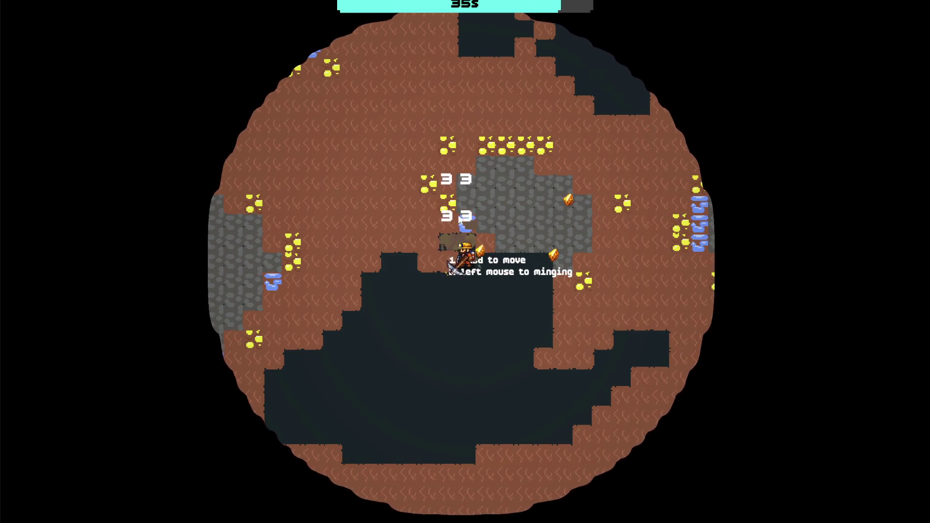
key(w)
click(465, 236)
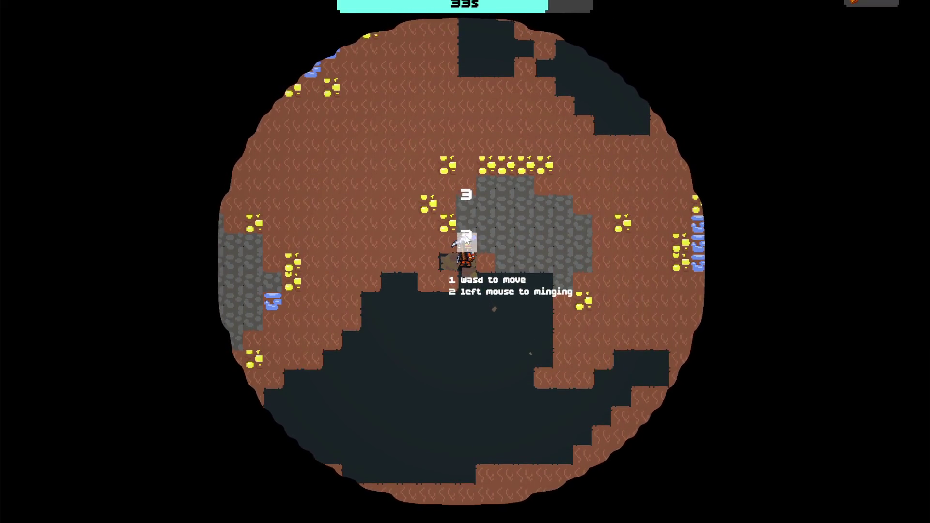
click(466, 238)
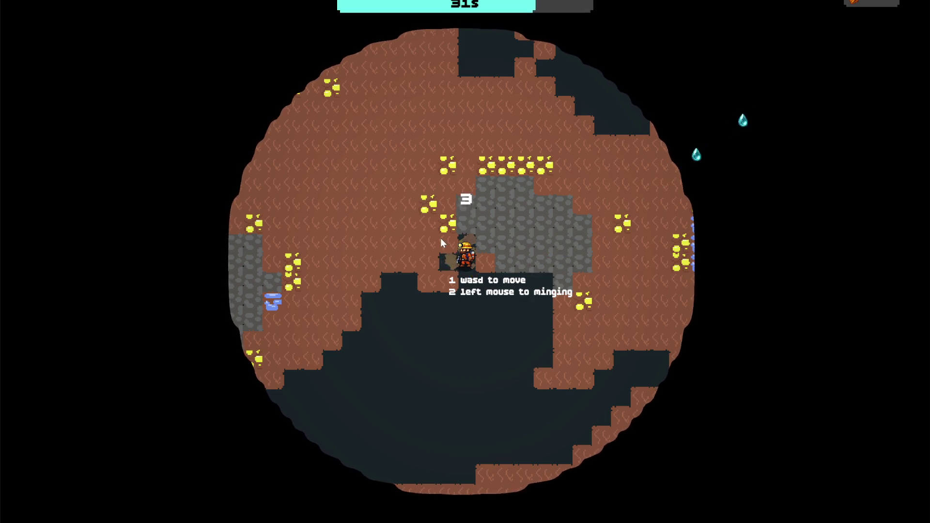
click(443, 242)
click(443, 242)
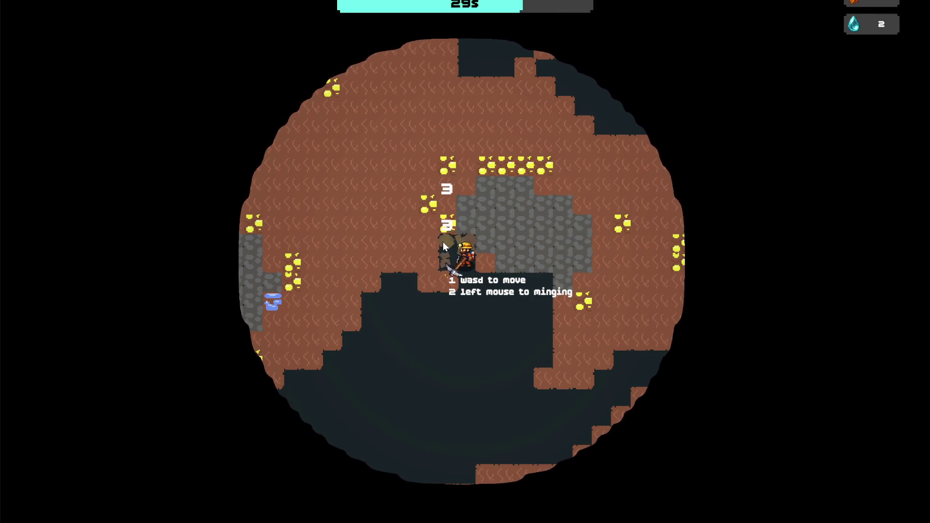
key(a)
click(466, 240)
click(459, 240)
click(459, 241)
click(458, 239)
Dig upward through the tiles above the miner, collecting gems from gold and ore.
key(w)
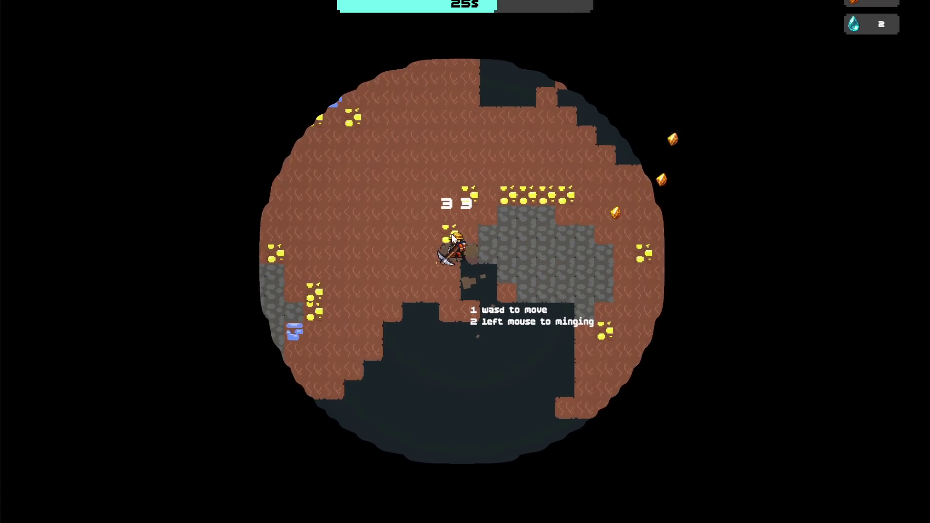
click(454, 237)
click(454, 238)
click(455, 237)
key(w)
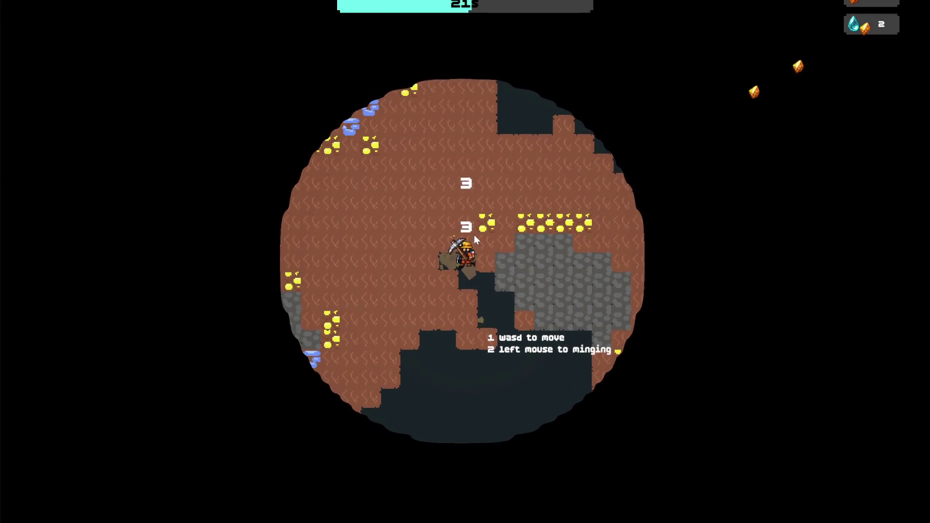
click(472, 236)
key(w)
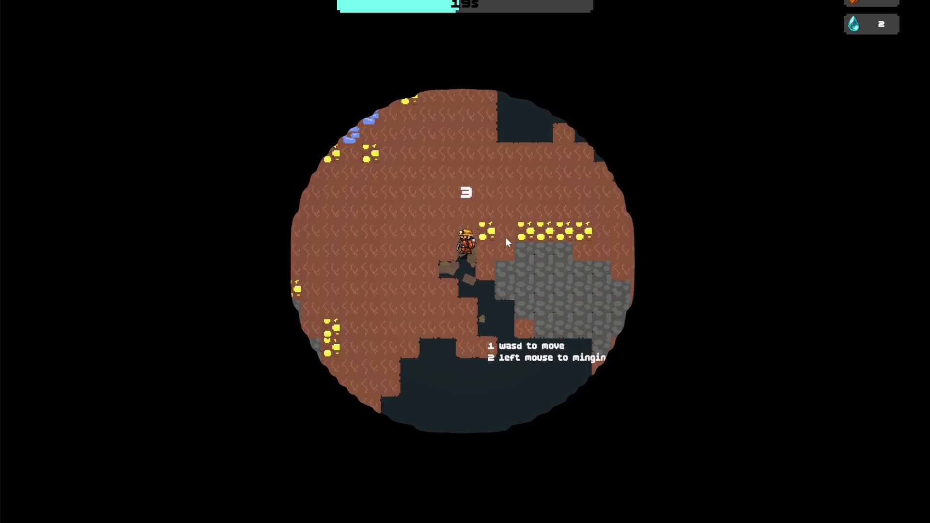
click(488, 242)
click(488, 243)
key(w)
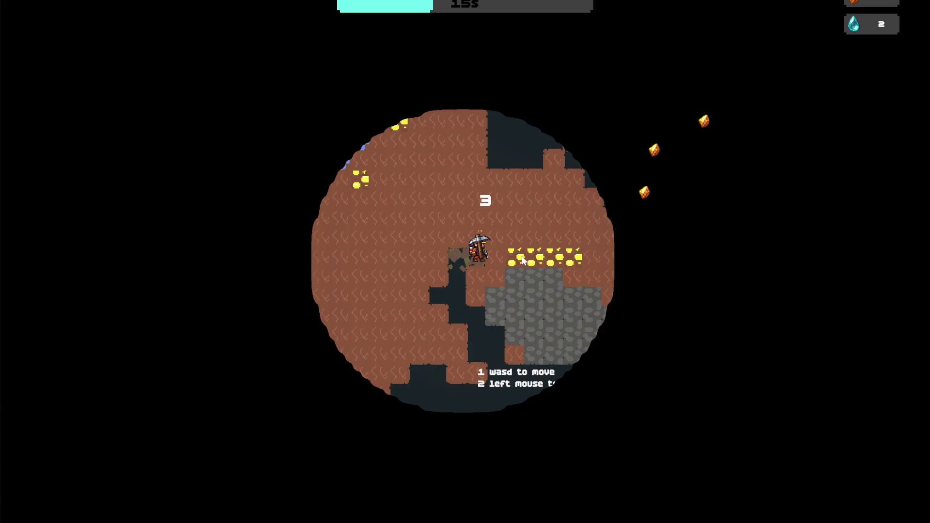
Move right and break the row of gold tiles for gems until oxygen runs out.
click(527, 262)
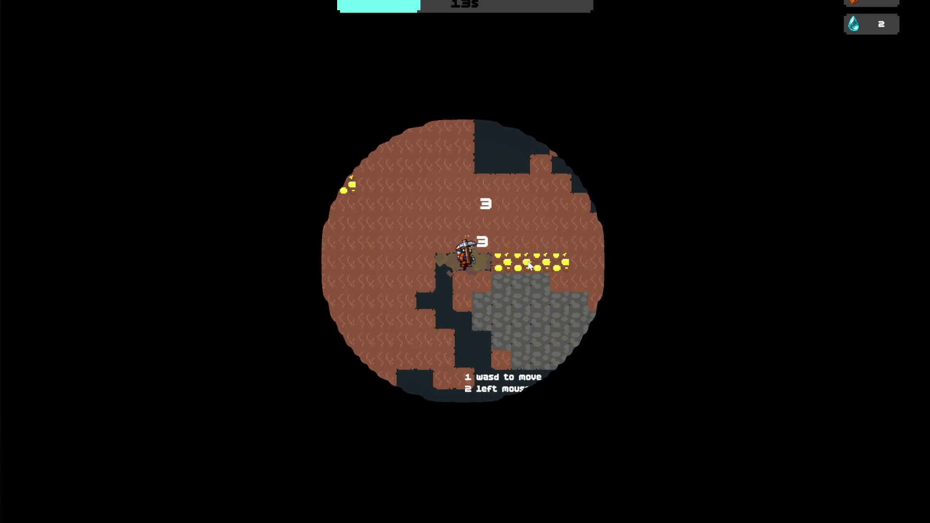
key(d)
click(530, 265)
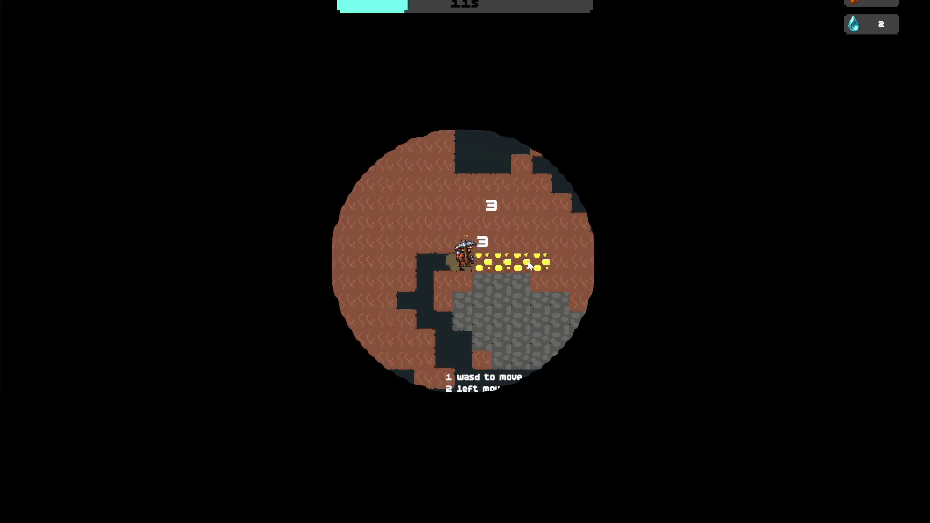
click(530, 265)
key(d)
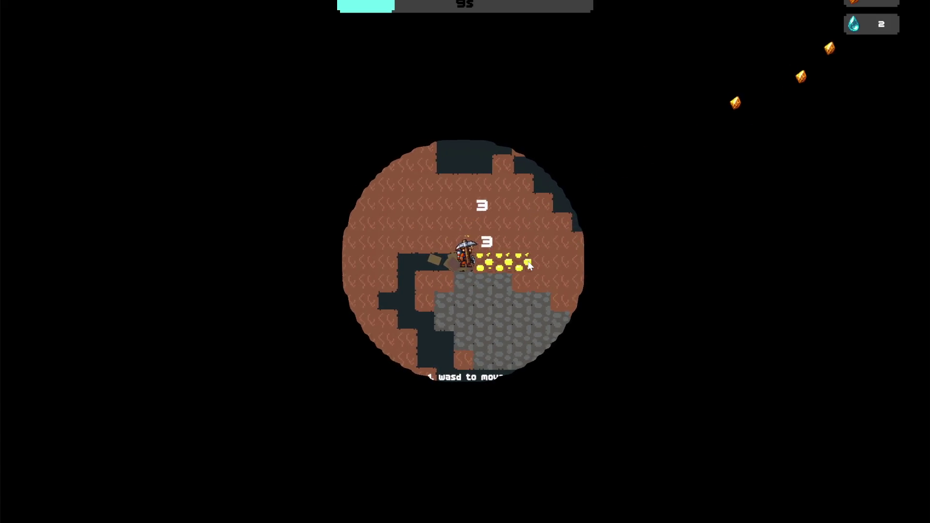
click(502, 262)
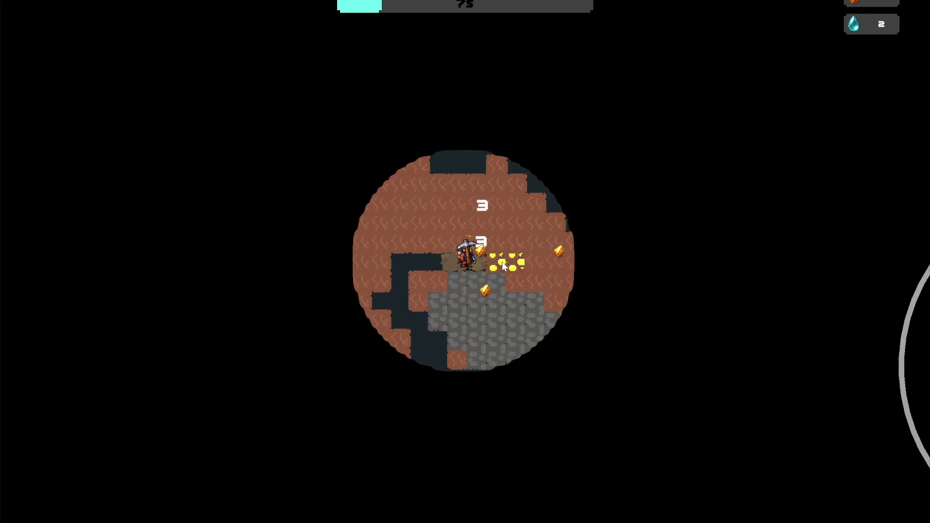
click(510, 266)
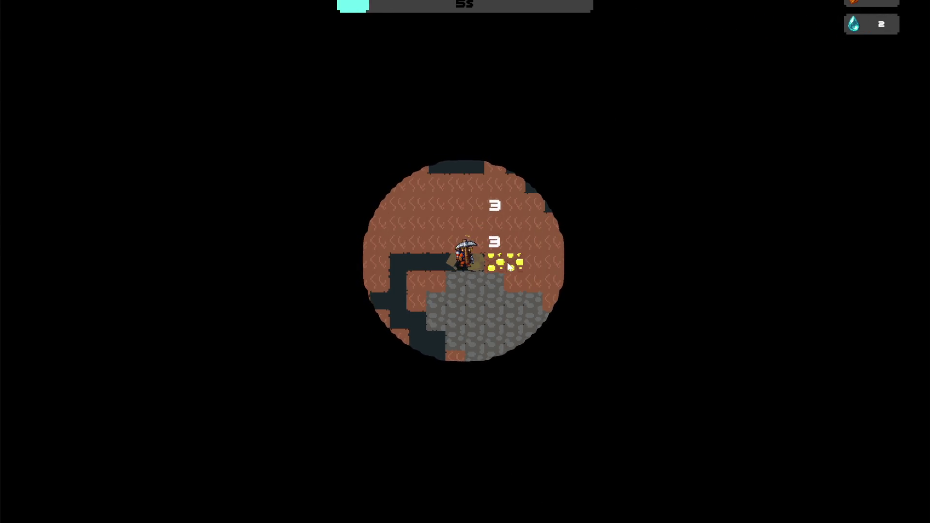
click(508, 263)
click(490, 266)
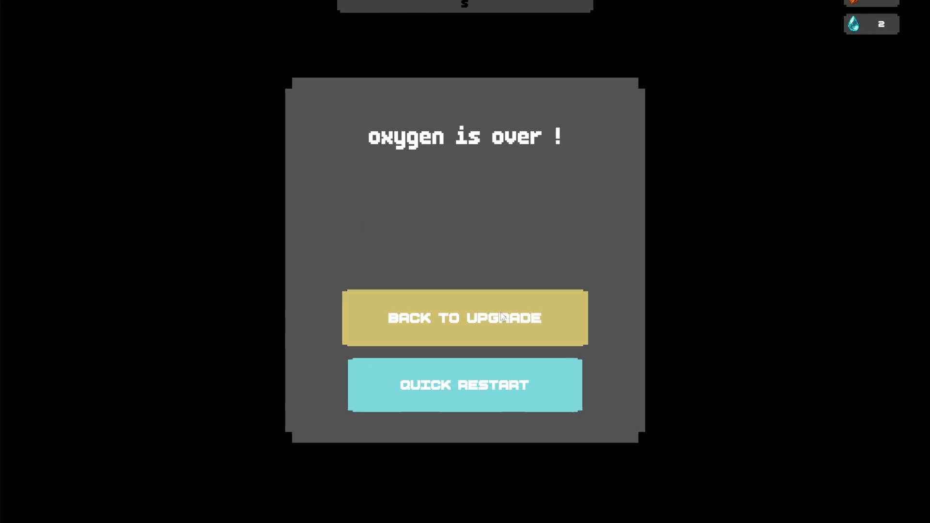
Buy the gloves and mining damage (3 to 4) upgrades, leaving 18 gems, and start the next run.
click(480, 317)
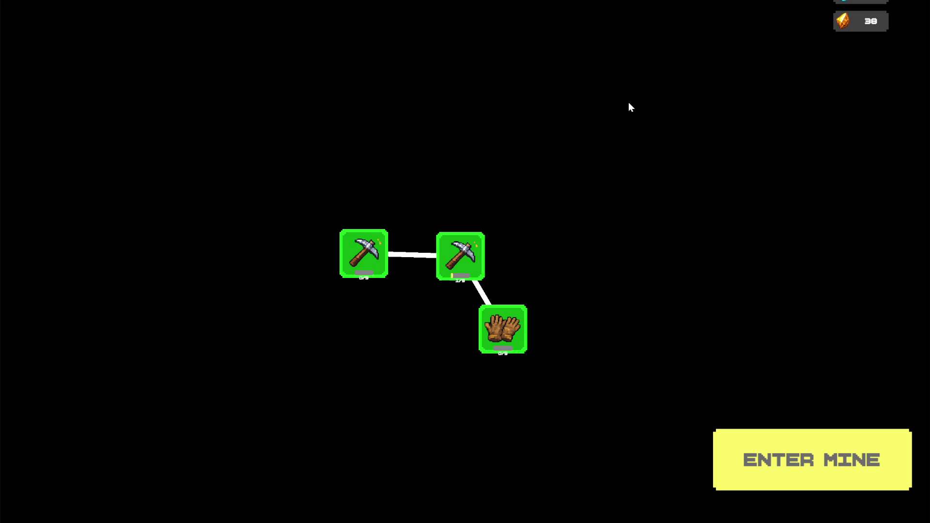
click(504, 333)
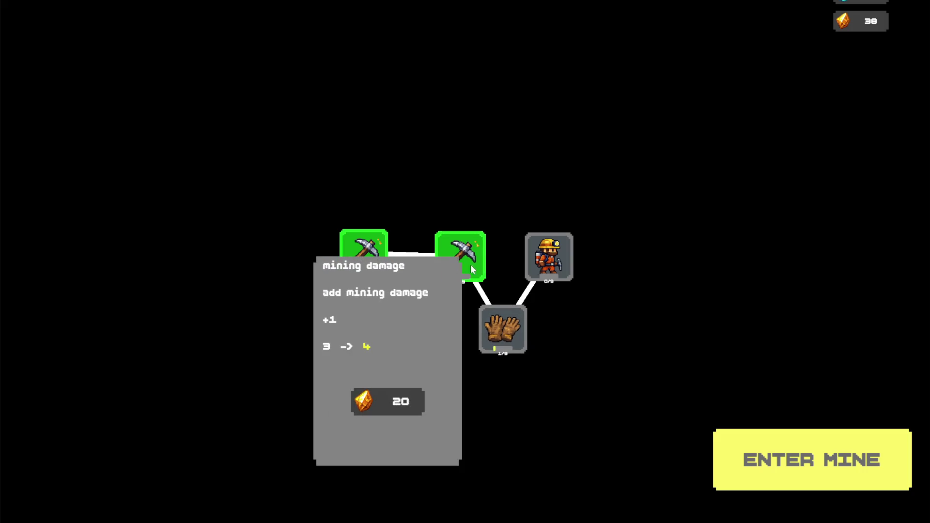
mouse_move(370, 258)
mouse_move(463, 257)
mouse_move(551, 252)
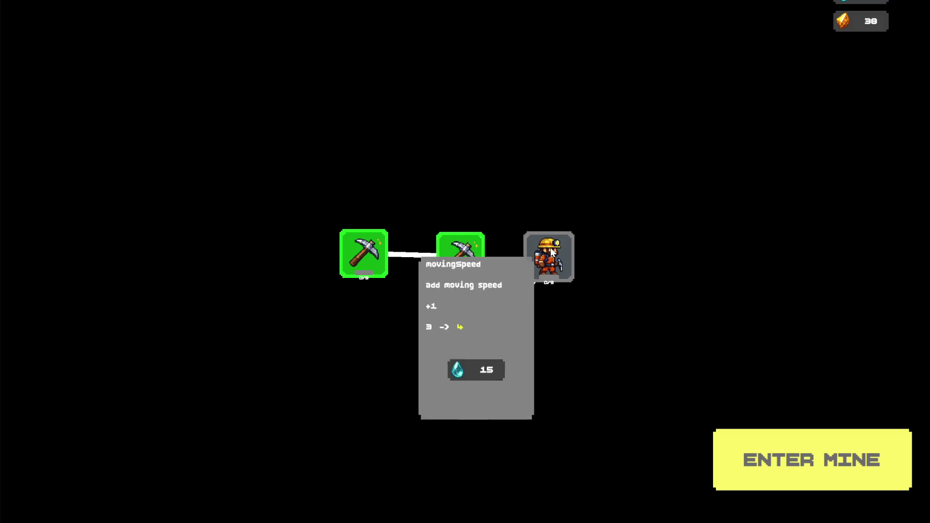
click(472, 254)
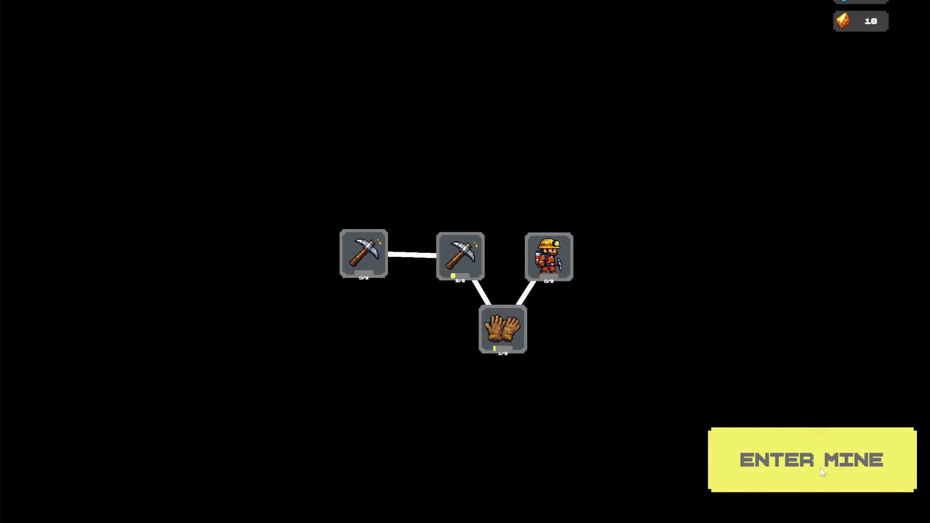
click(822, 473)
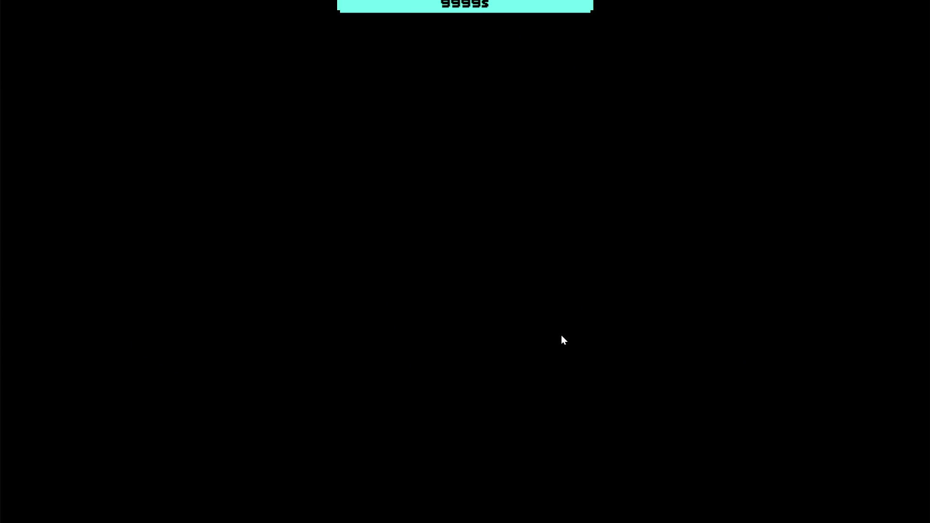
Walk the miner up into the dirt and break the ore blocks above for gems.
key(s)
key(a)
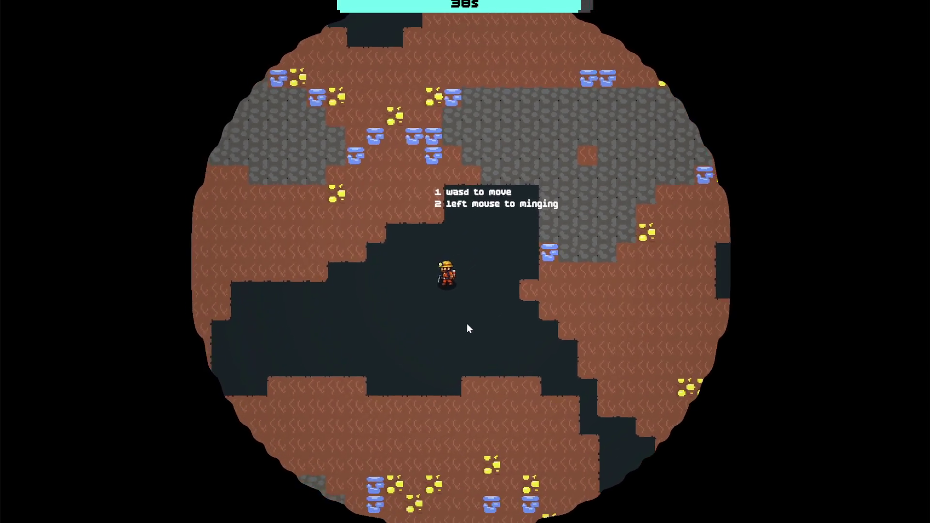
key(w)
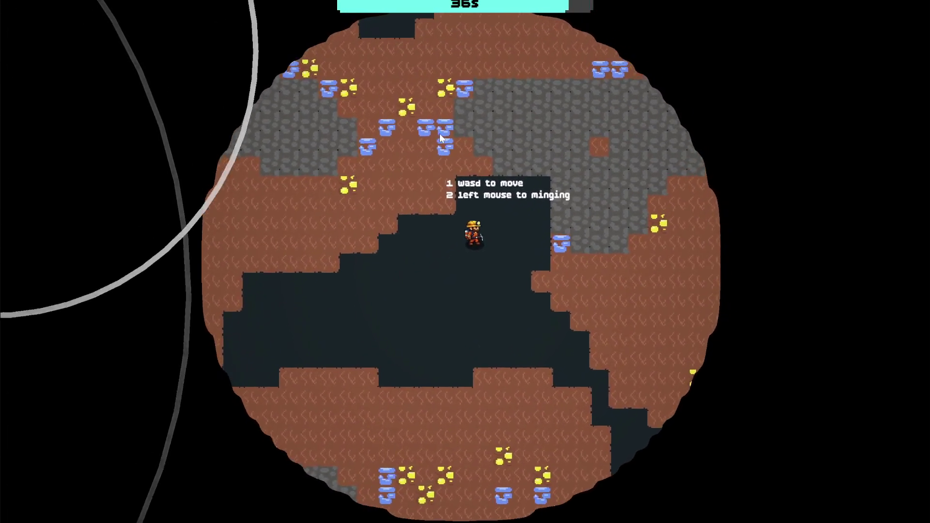
click(447, 208)
click(443, 214)
key(w)
key(a)
click(449, 229)
click(448, 228)
key(w)
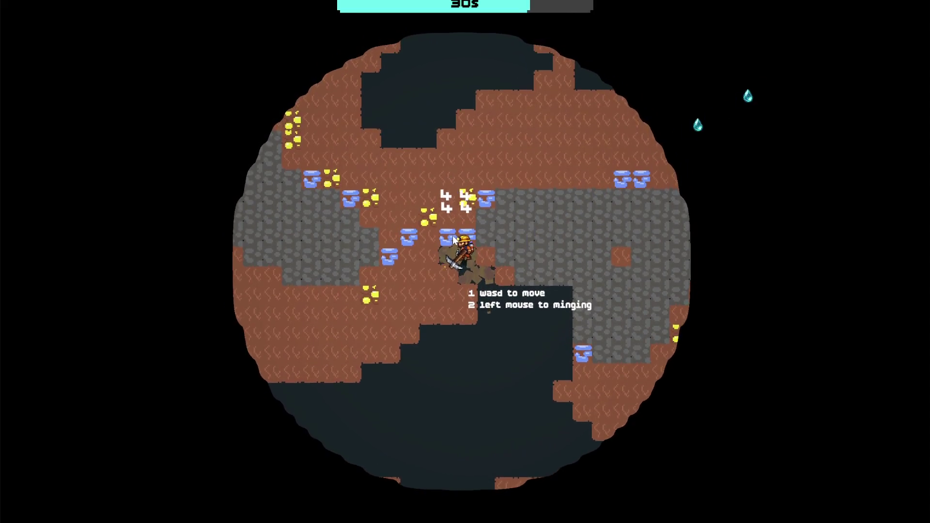
click(471, 250)
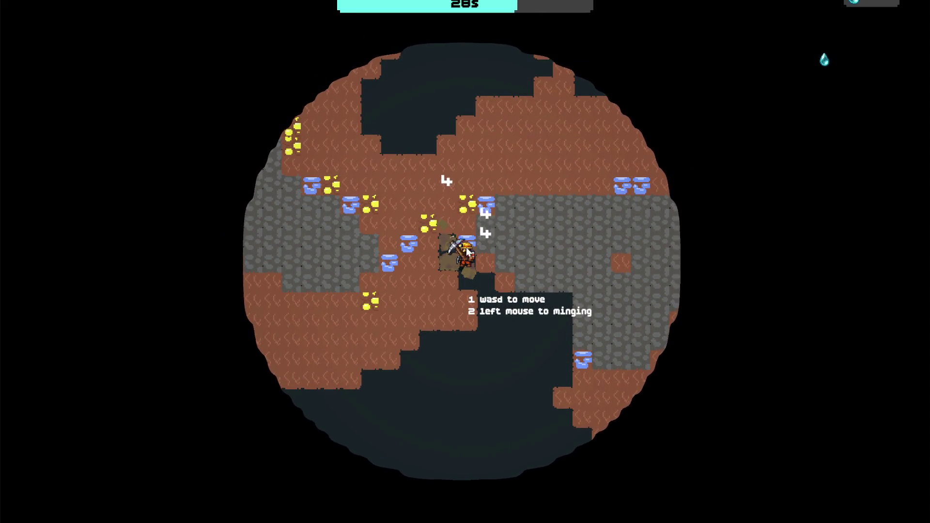
Move left, mining the blocks and blue ore beside and below the miner for gems.
key(w)
key(a)
click(444, 250)
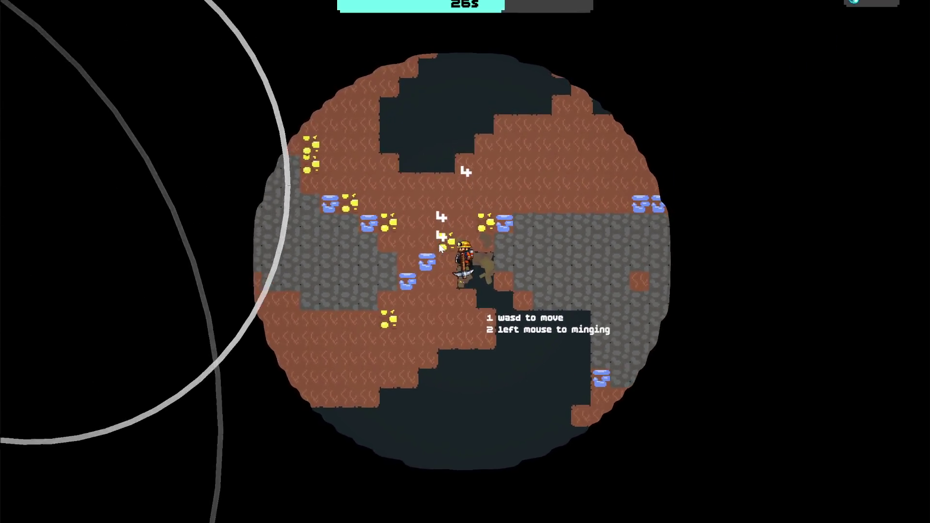
click(443, 250)
key(a)
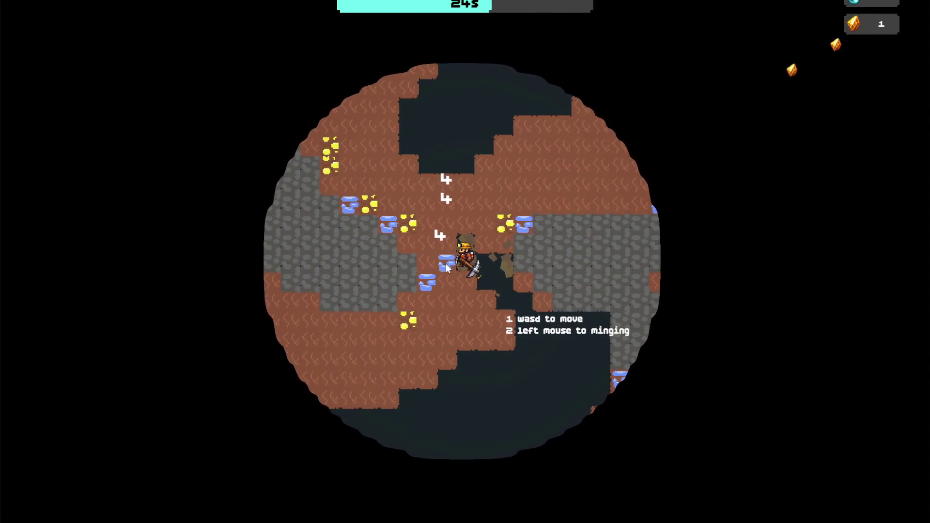
key(a)
click(443, 281)
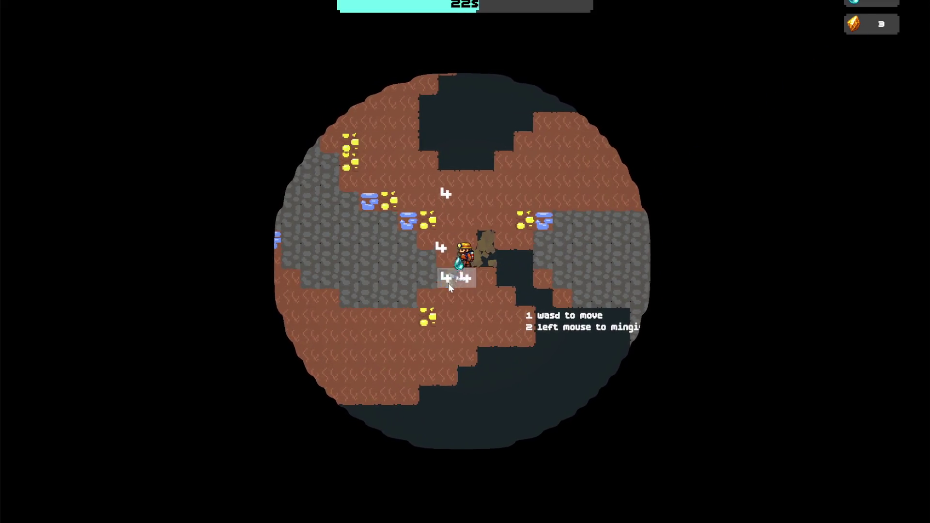
click(450, 274)
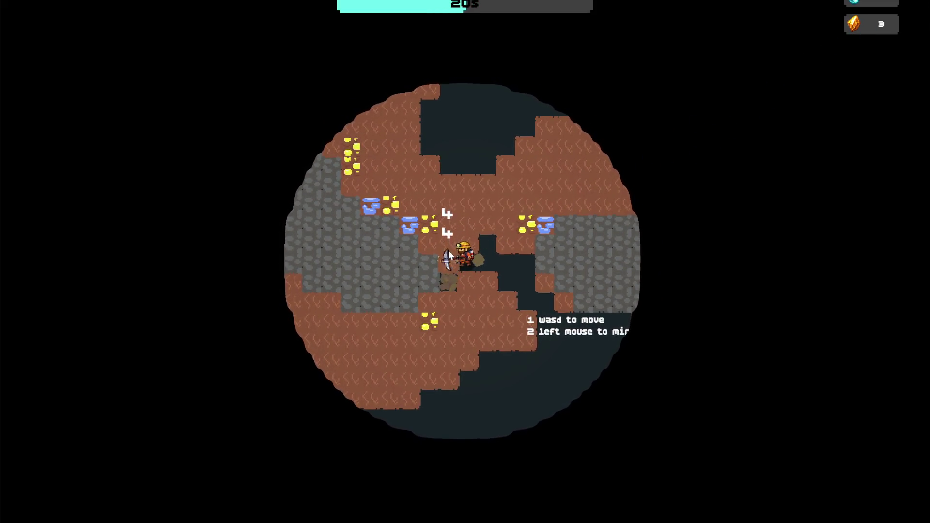
key(w)
key(a)
click(449, 251)
click(450, 251)
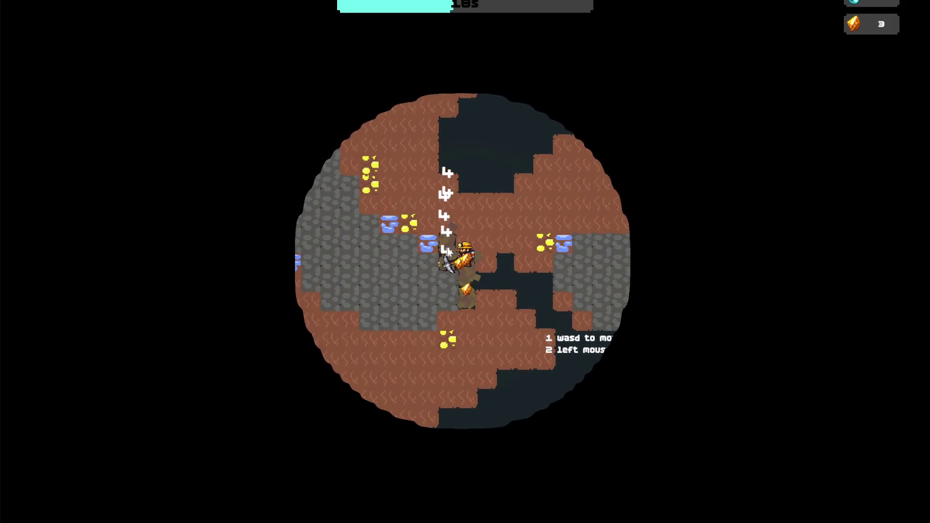
key(w)
key(a)
key(a)
click(449, 258)
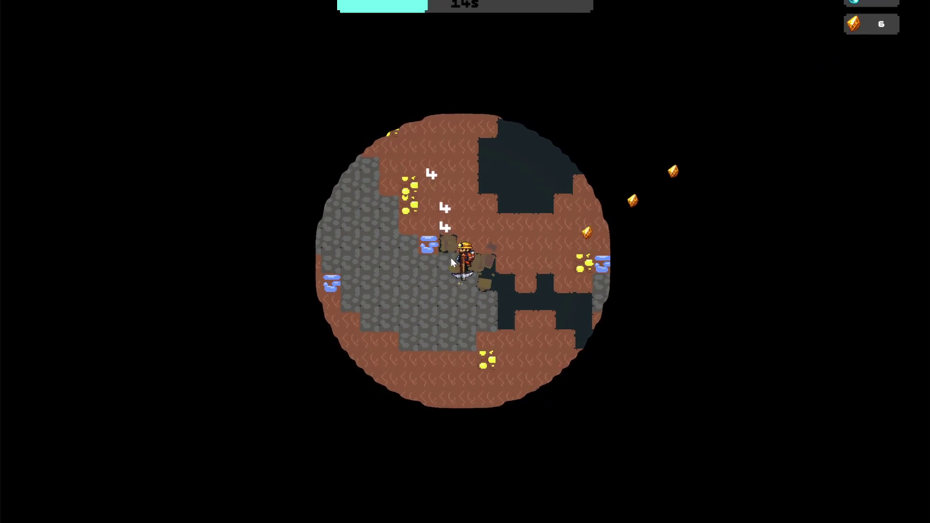
Mine a path through the blocks above, then walk down through the cave until oxygen runs out.
click(467, 241)
click(469, 246)
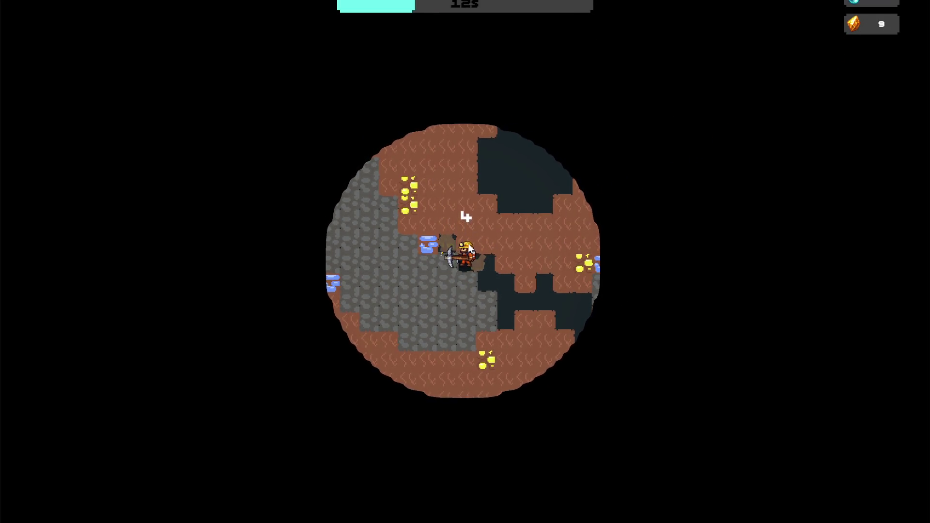
key(w)
click(470, 252)
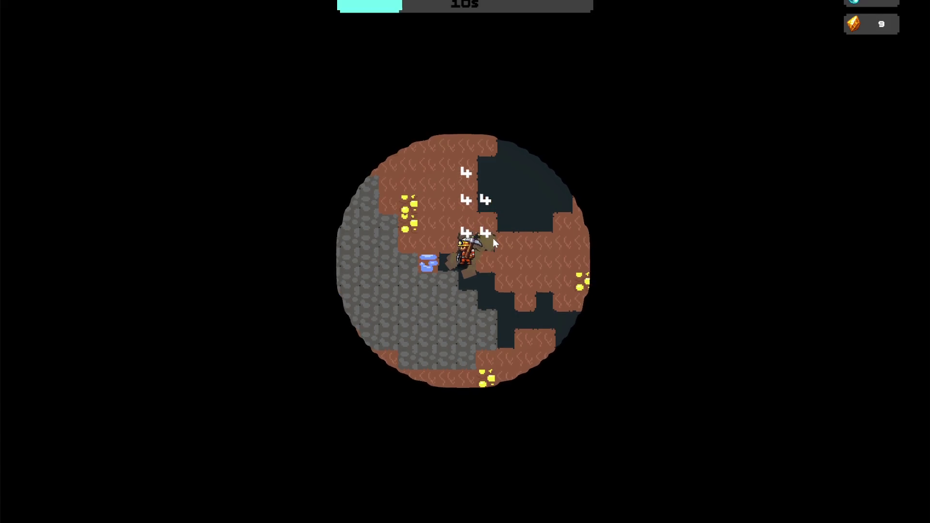
click(493, 237)
key(d)
key(w)
click(467, 244)
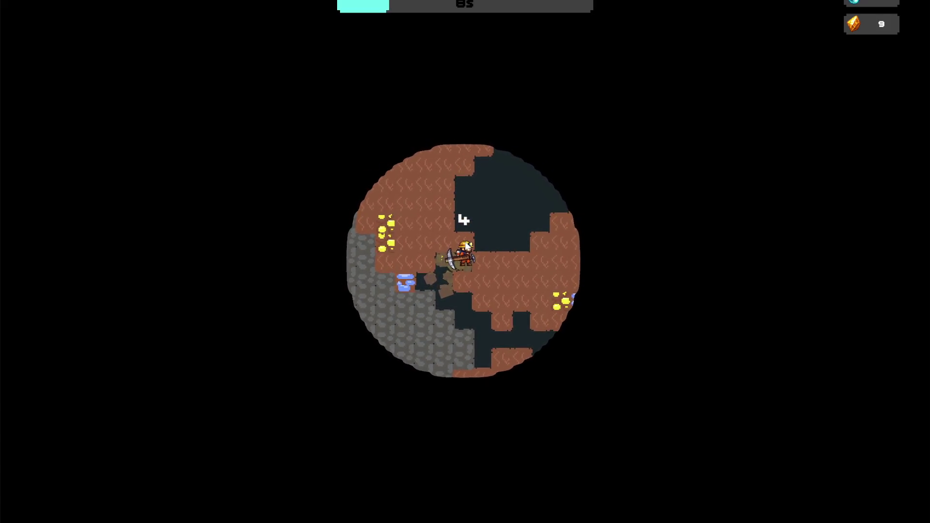
click(464, 246)
key(s)
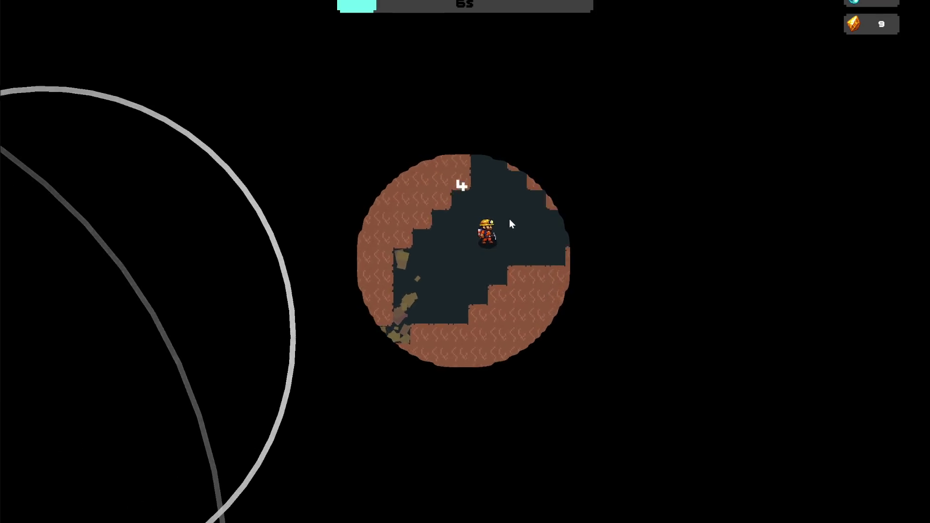
key(s)
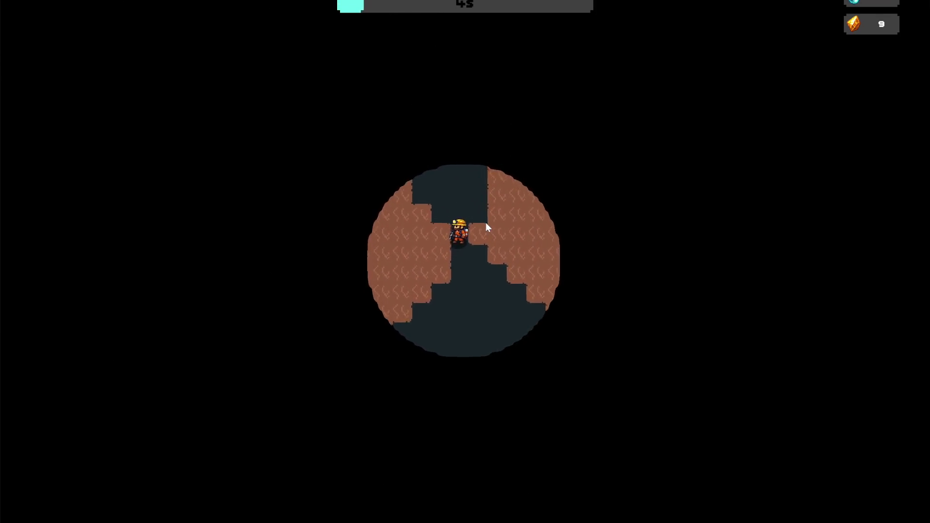
key(s)
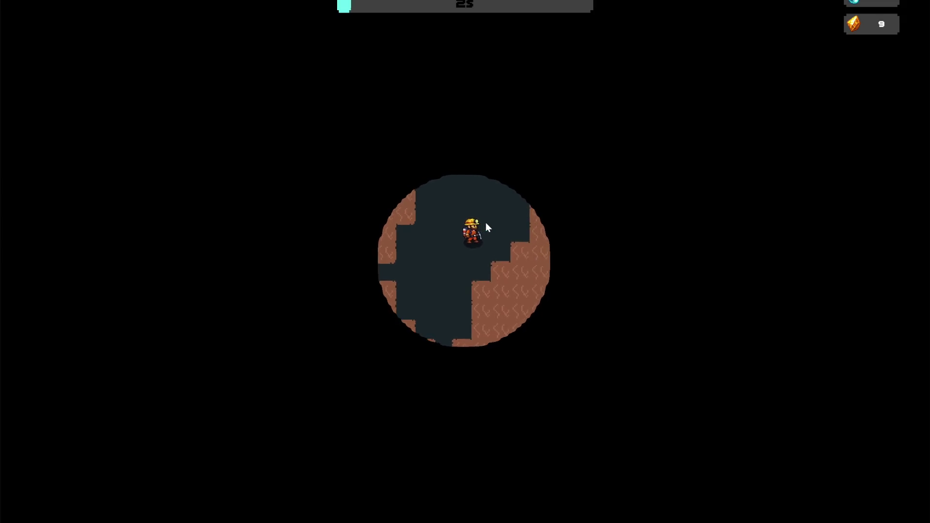
key(s)
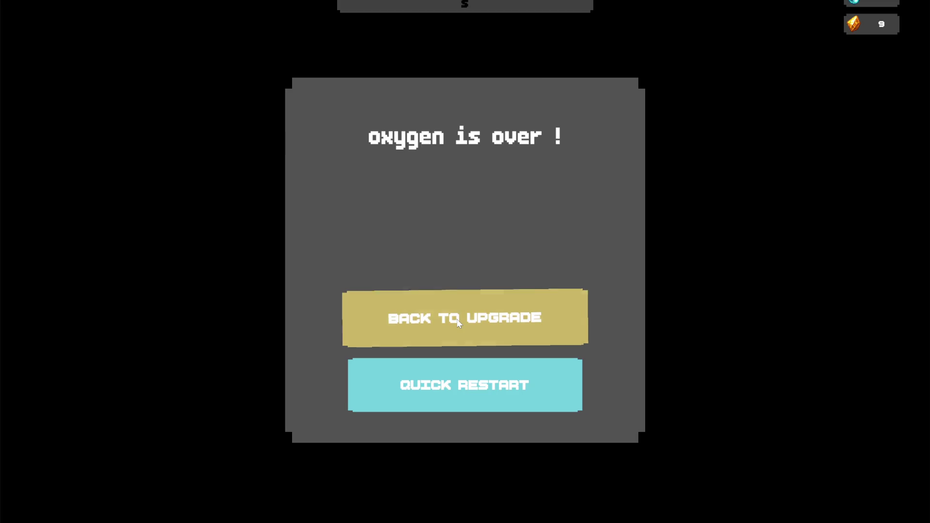
Buy the mining range upgrade for 25 gold, leaving 2, and start a 40-second mine run.
click(458, 322)
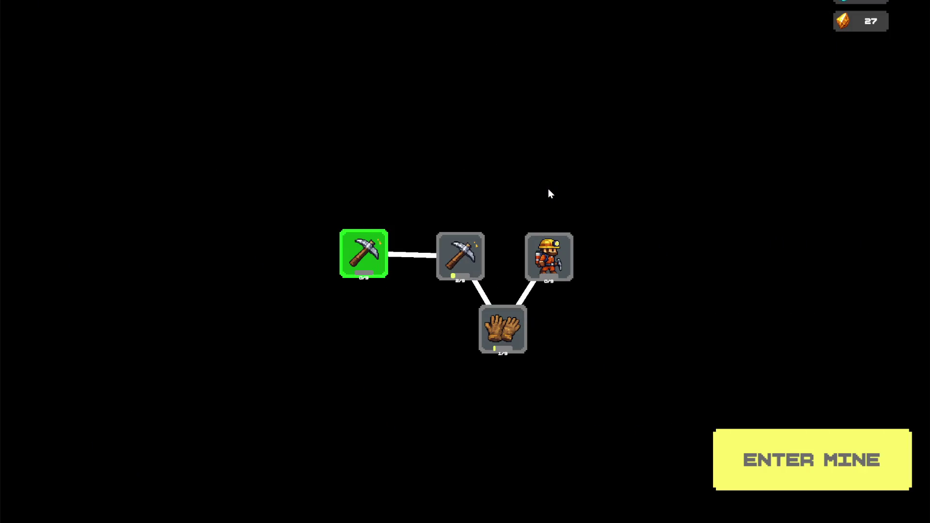
mouse_move(575, 261)
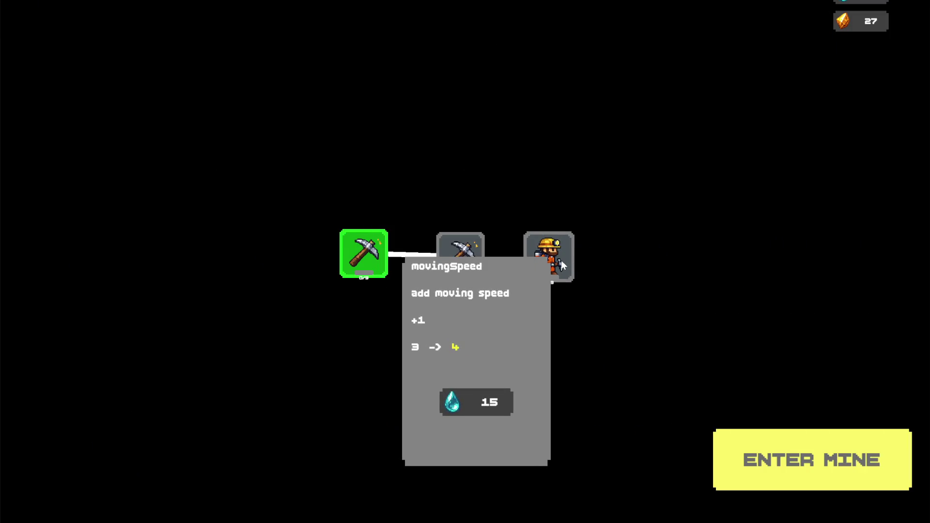
click(380, 258)
mouse_move(356, 176)
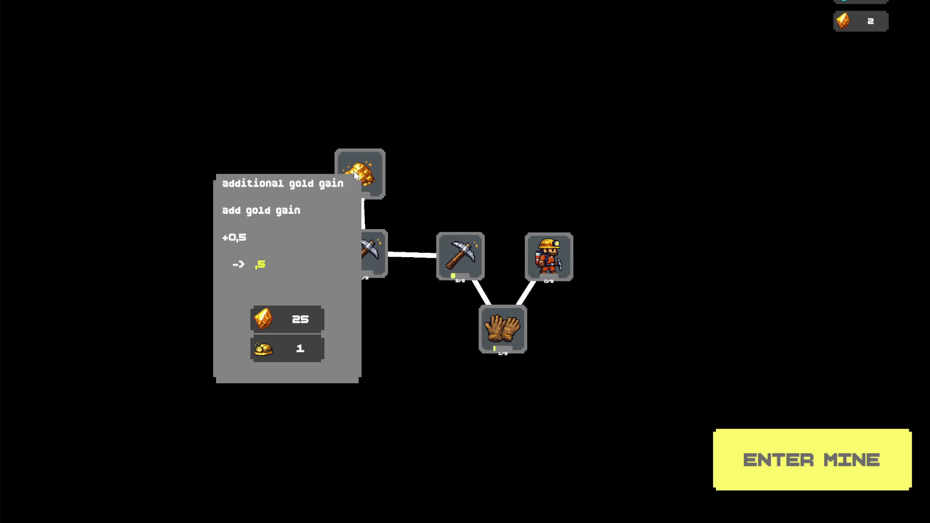
click(802, 466)
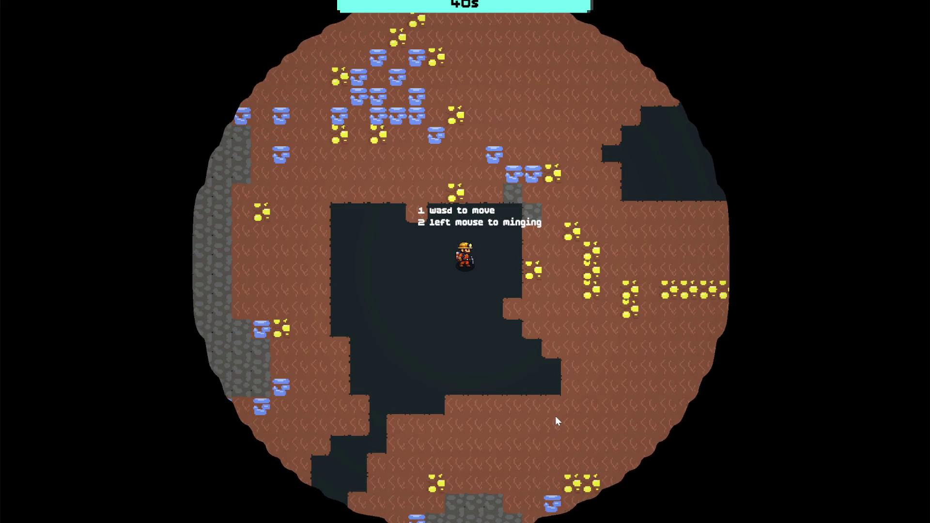
Climb the miner up-left through the rock, breaking the ore blocks and blue ore above.
key(w)
click(447, 231)
click(446, 232)
key(w)
key(a)
click(447, 219)
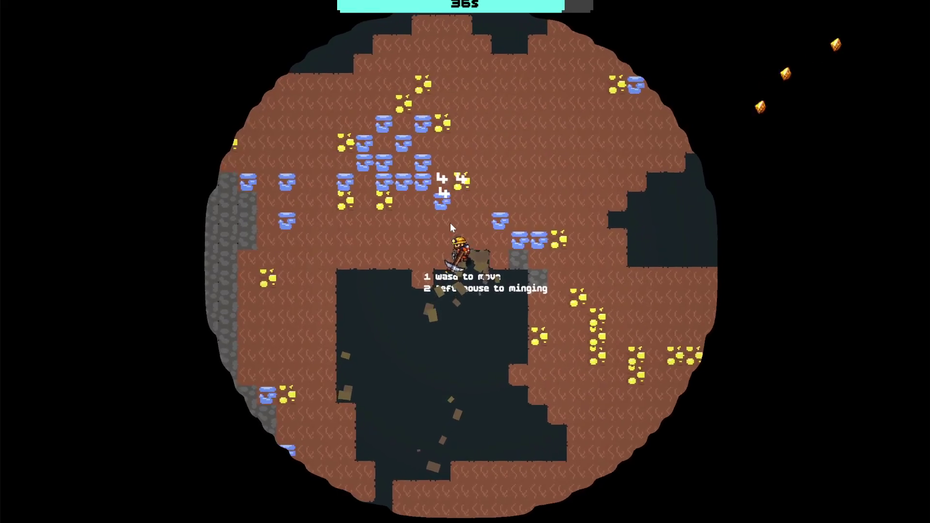
click(450, 226)
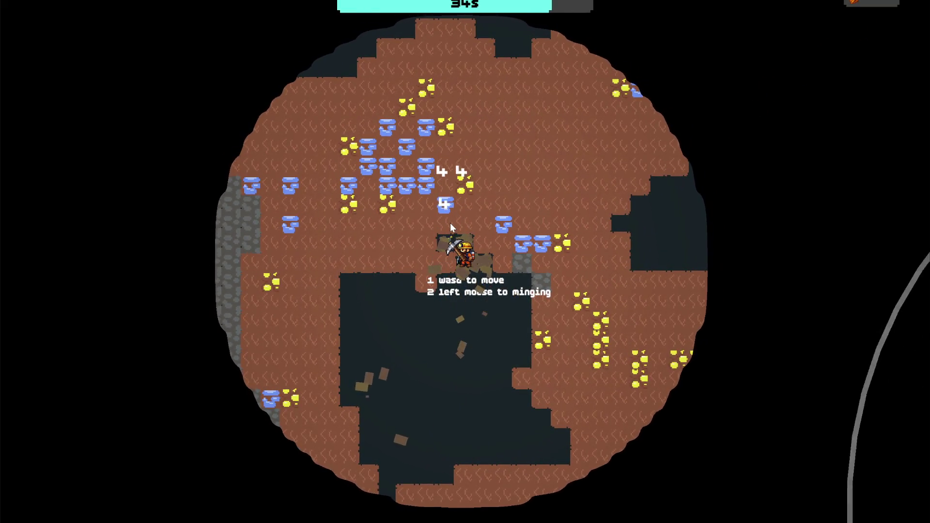
key(w)
click(449, 225)
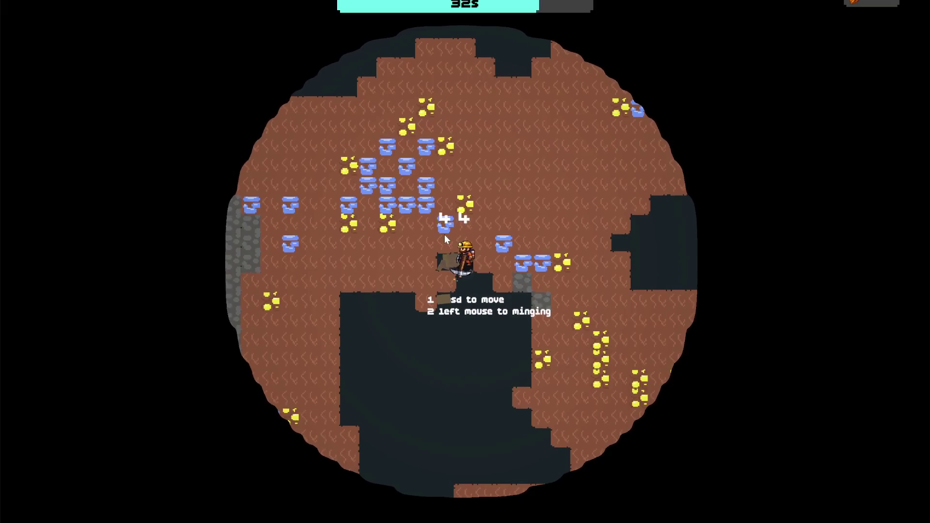
key(w)
click(449, 244)
click(448, 245)
key(w)
key(a)
click(441, 241)
click(444, 246)
key(w)
key(a)
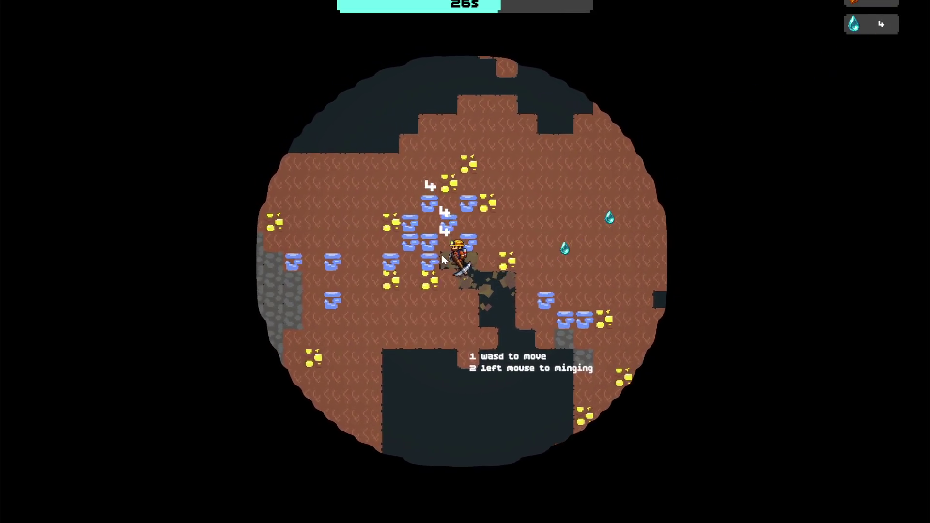
key(a)
key(w)
click(442, 255)
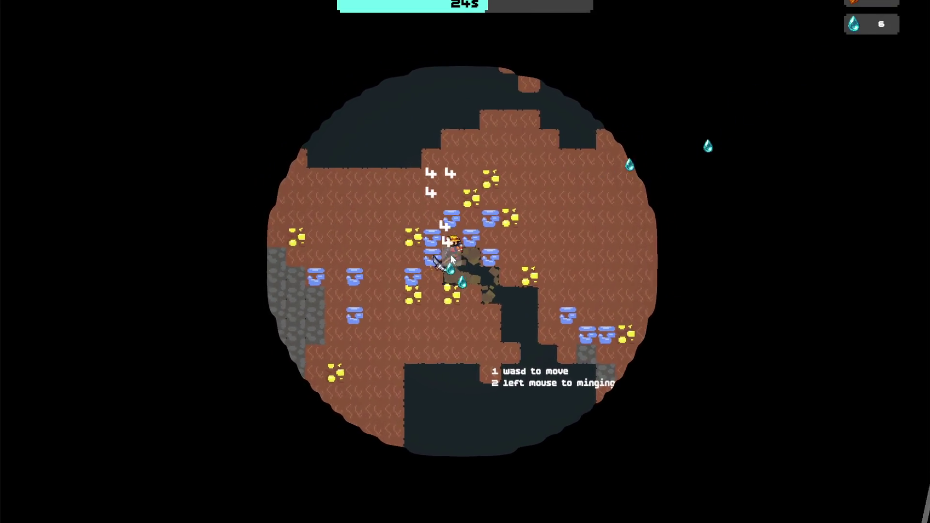
key(a)
click(446, 257)
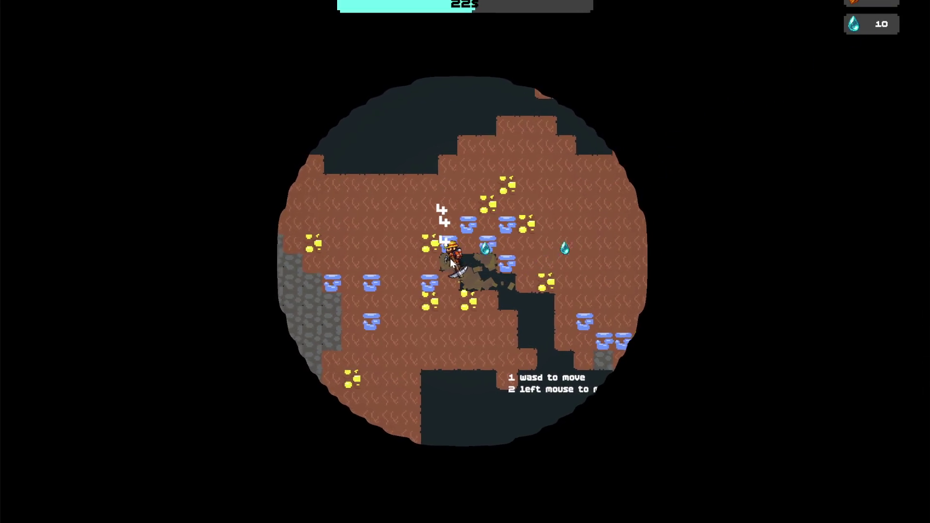
key(a)
Mine the remaining blue ore to the right and below, reaching 22 water gems.
click(481, 244)
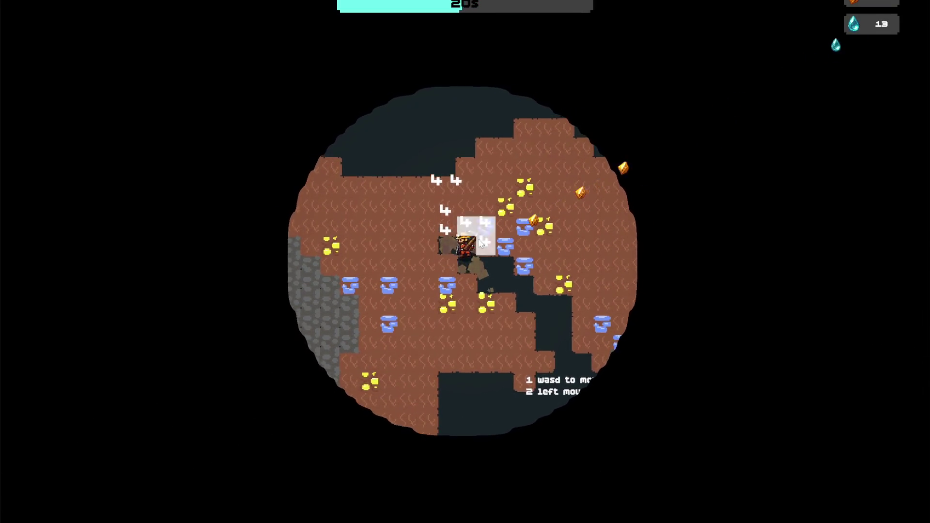
click(480, 242)
key(a)
key(w)
click(479, 248)
key(w)
key(d)
click(485, 243)
key(d)
click(472, 273)
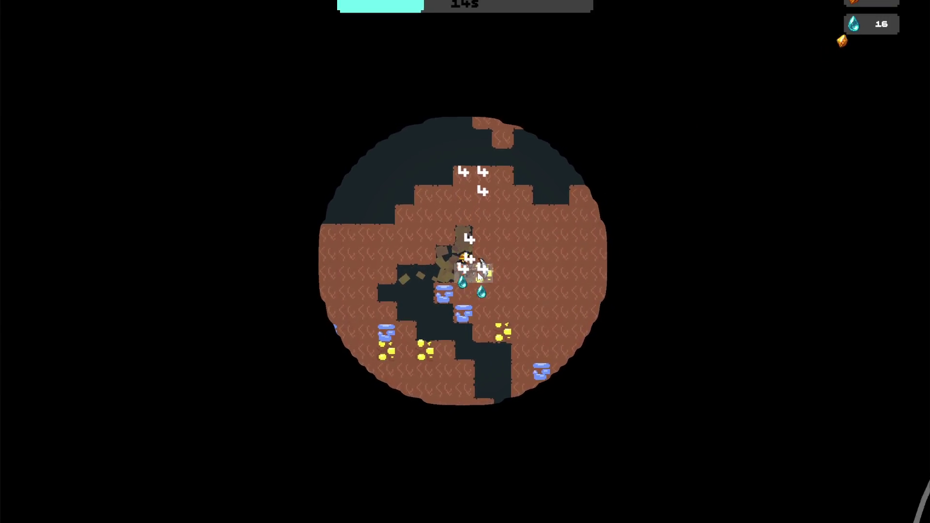
key(a)
key(s)
click(465, 279)
click(464, 281)
key(s)
click(478, 267)
key(a)
key(s)
click(464, 284)
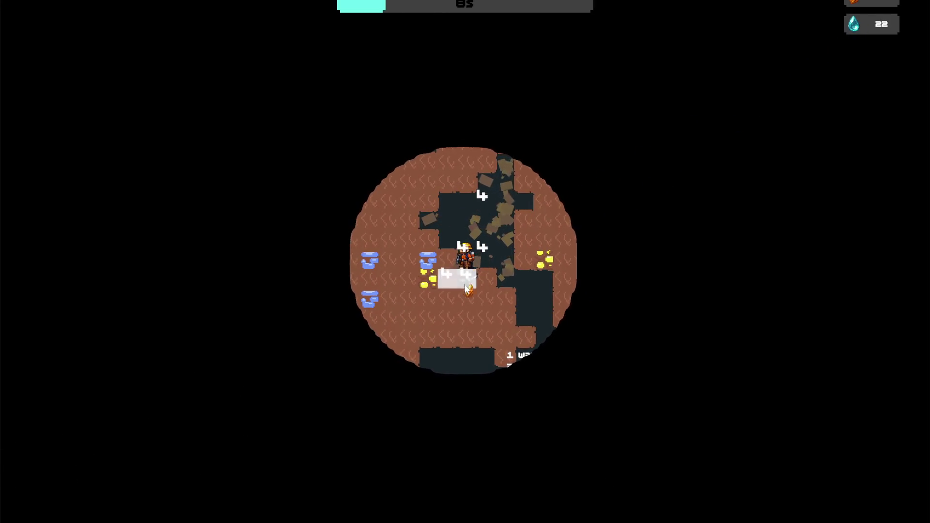
click(437, 266)
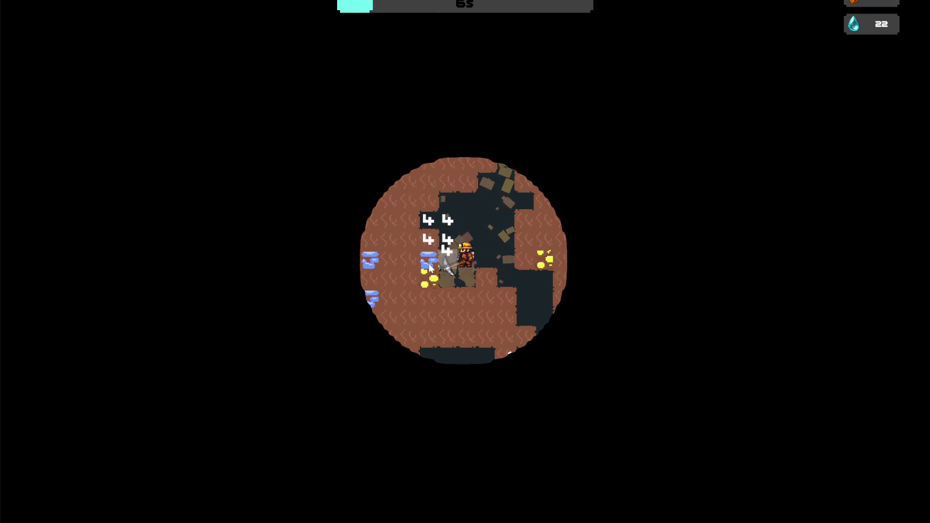
click(431, 272)
key(a)
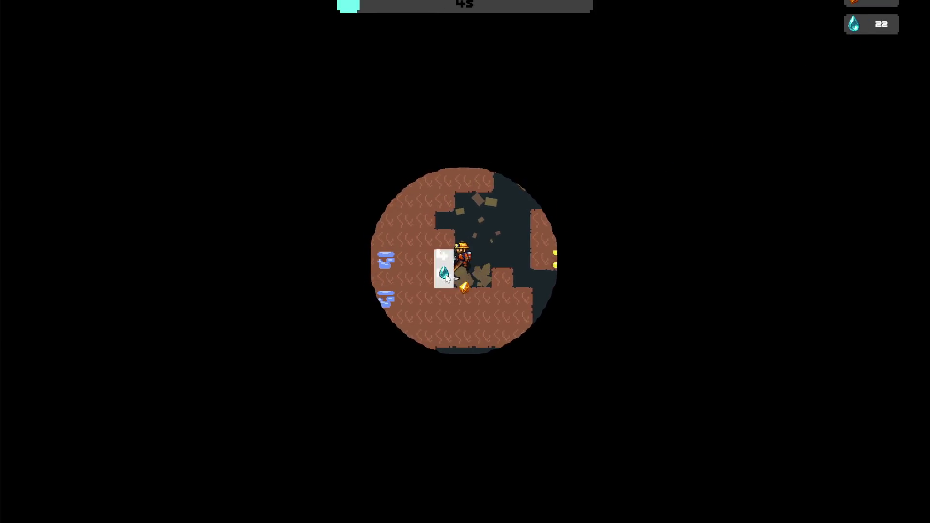
key(a)
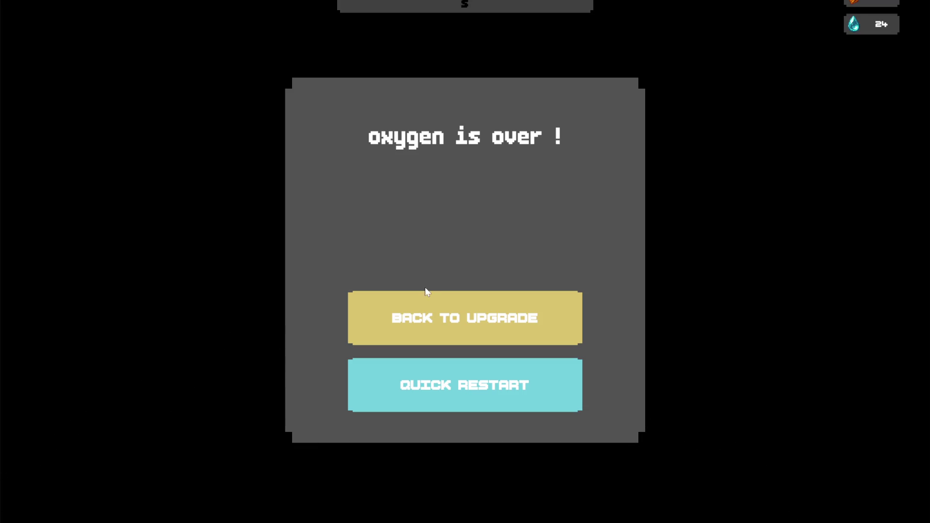
Leave fullscreen once oxygen runs out with 24 water gems collected.
key(Escape)
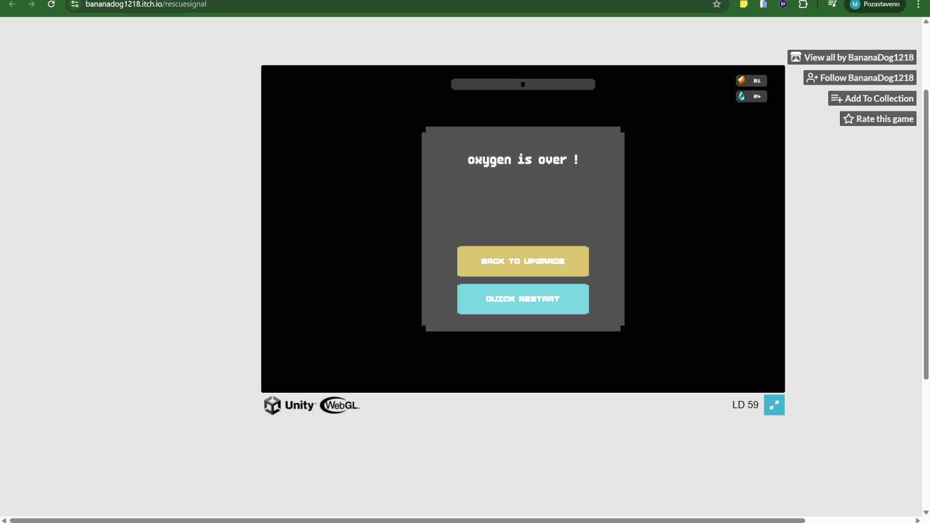
Turn the Windows system volume down to 1 in Quick Settings, then recheck it.
key(super+a)
drag(775, 475, 765, 477)
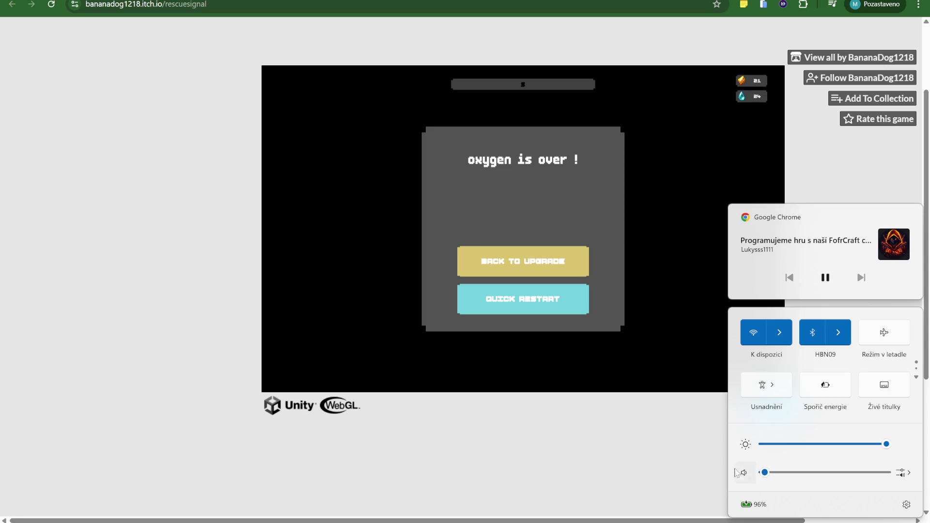
click(618, 432)
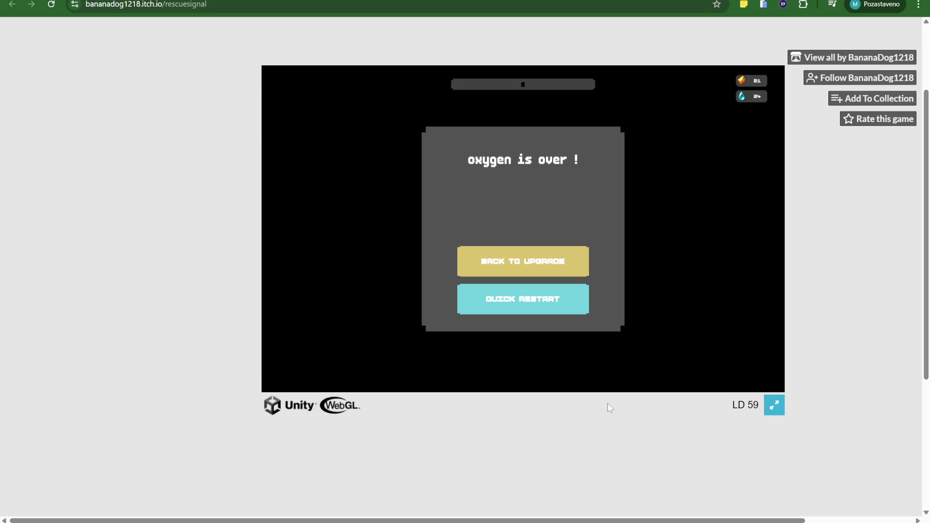
scroll(373, 423, down, 4)
scroll(504, 382, up, 6)
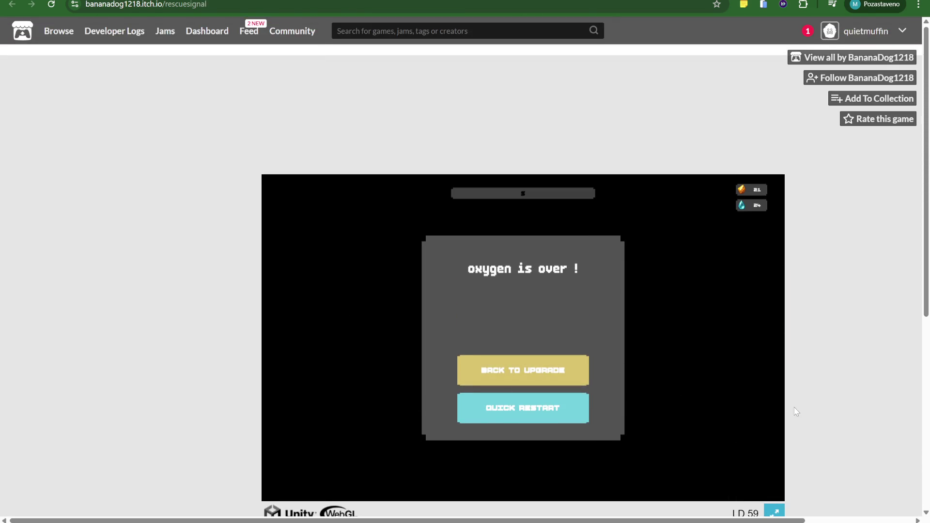
scroll(793, 409, down, 1)
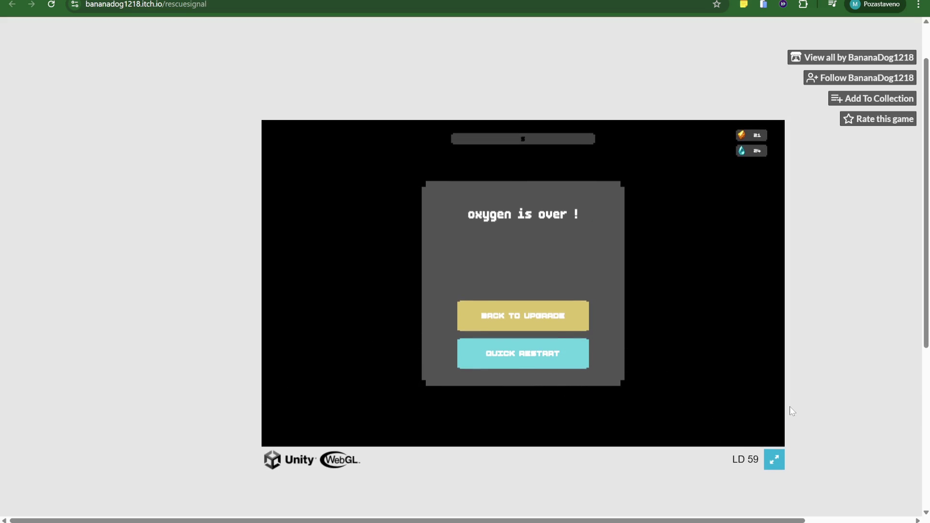
scroll(792, 411, down, 1)
key(super+a)
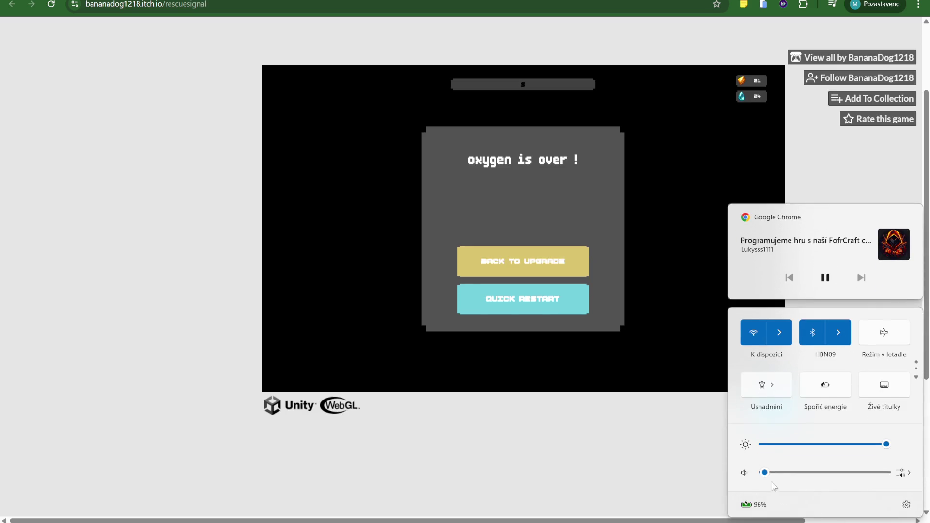
mouse_move(764, 472)
click(692, 452)
Lower the OBS Zvuk plochy desktop audio from -12.8 dB to -38.5 dB, then return to the game.
key(alt+Tab)
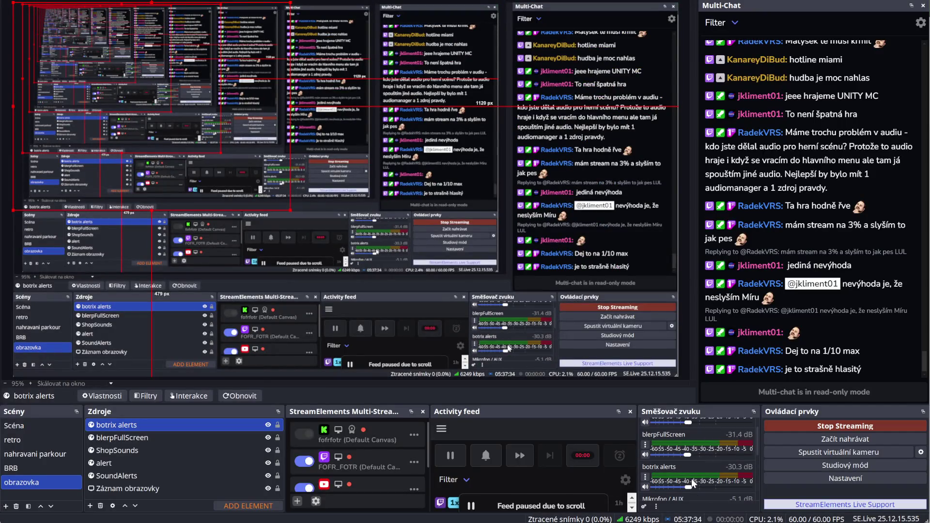
scroll(708, 494, down, 3)
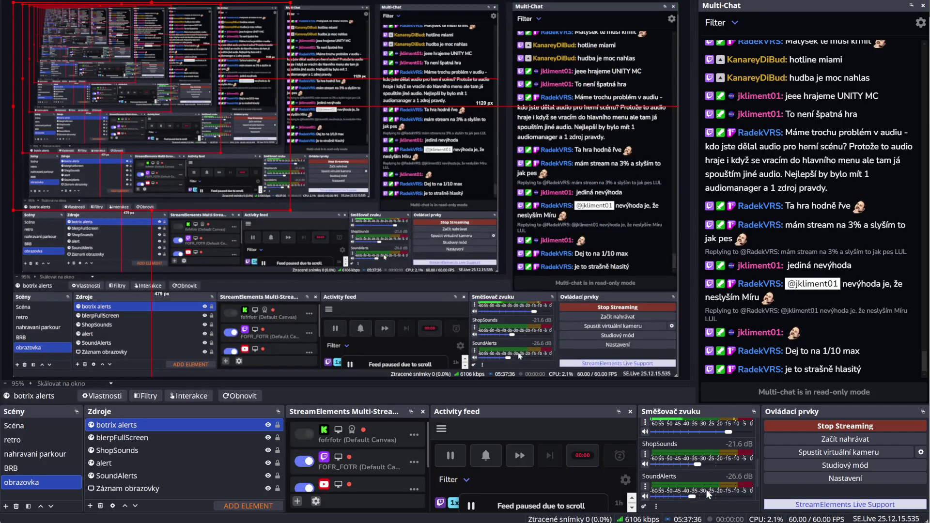
scroll(707, 493, up, 3)
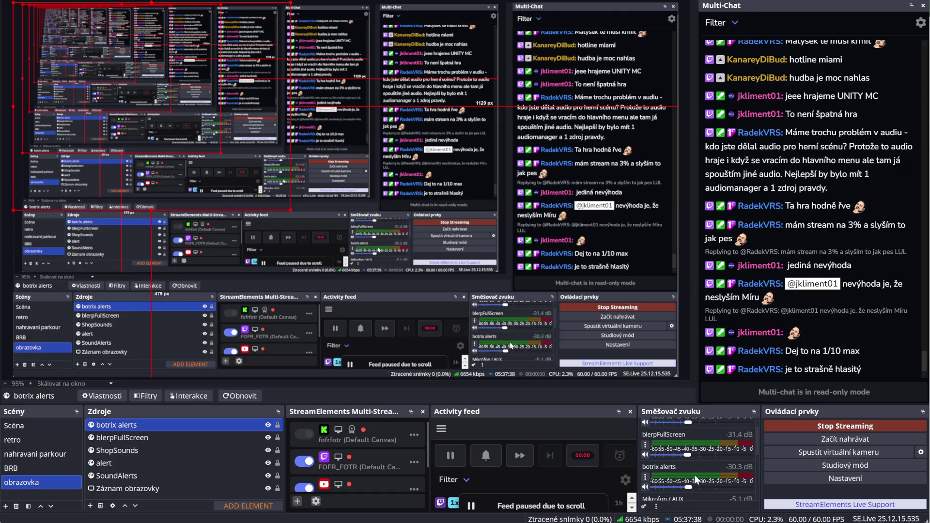
scroll(697, 464, down, 1)
scroll(697, 470, down, 4)
drag(711, 500, 682, 499)
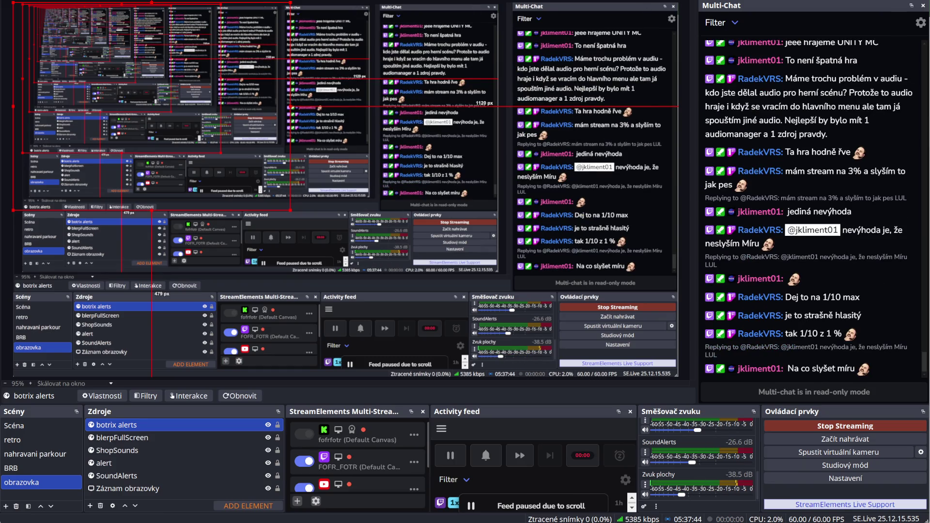
key(alt+Tab)
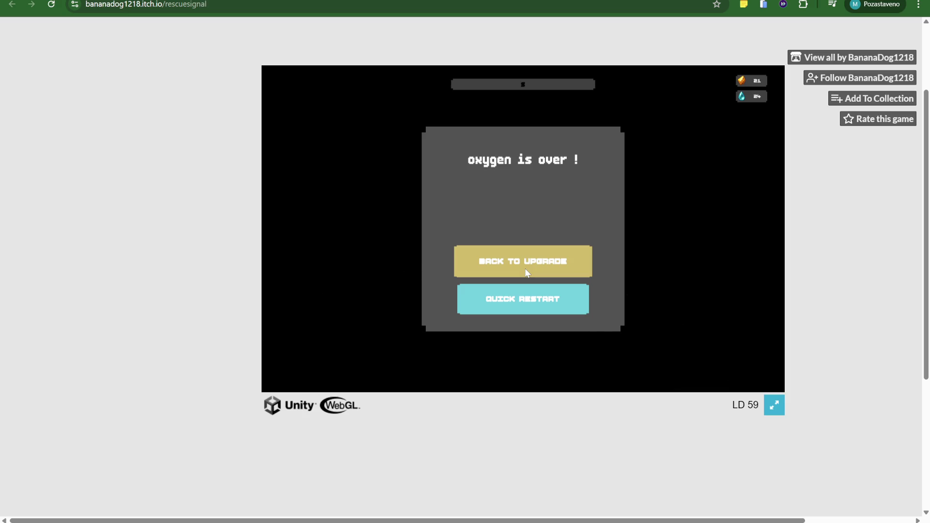
Buy the gloves and miner upgrades, leaving 1 gem, and start a new mine run.
click(549, 261)
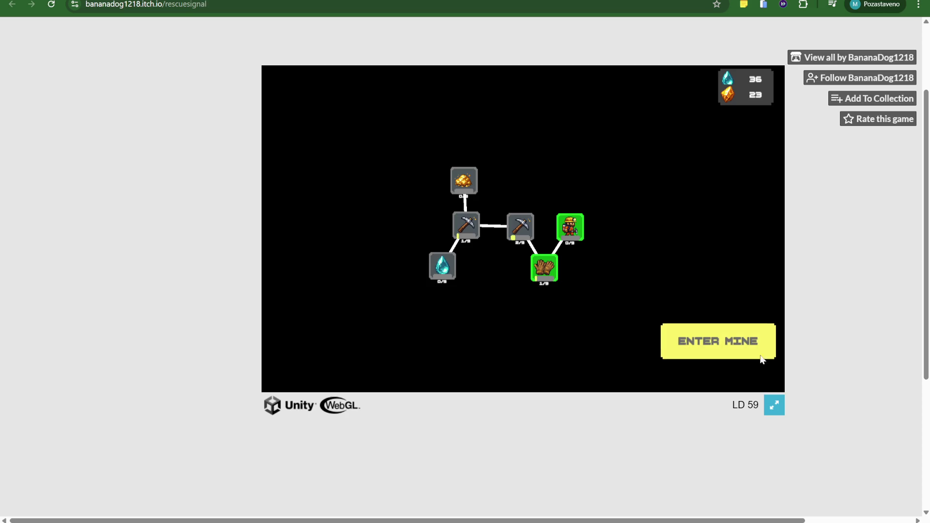
click(544, 282)
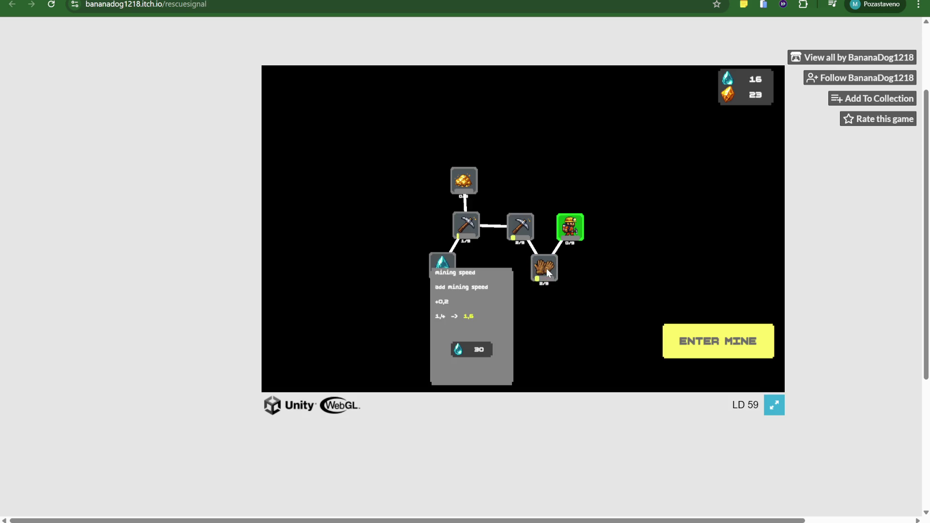
click(570, 229)
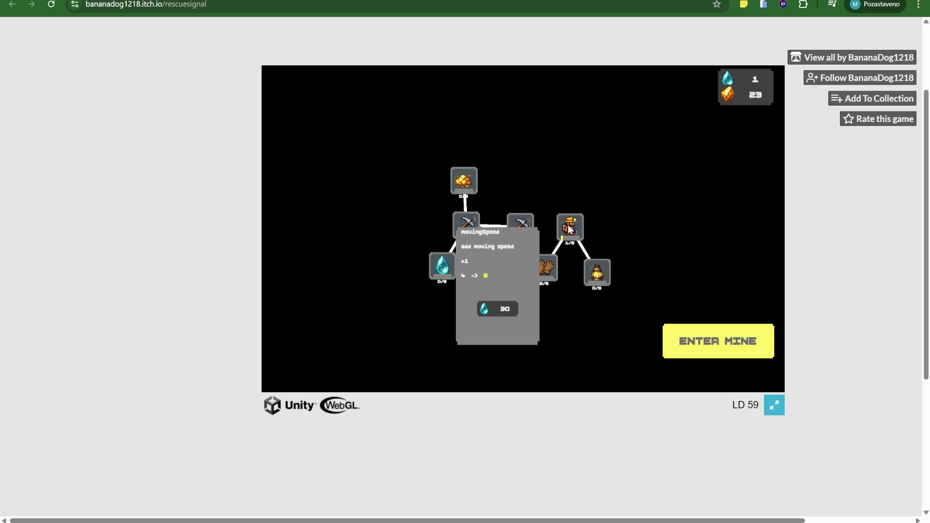
click(700, 336)
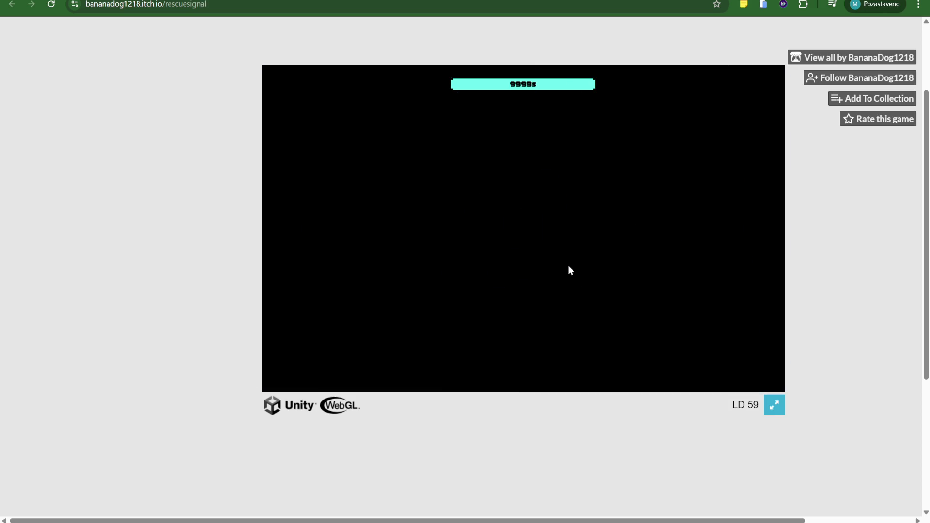
Dig down-left through the tunnel to the ore, then head right through the ore.
key(s)
key(a)
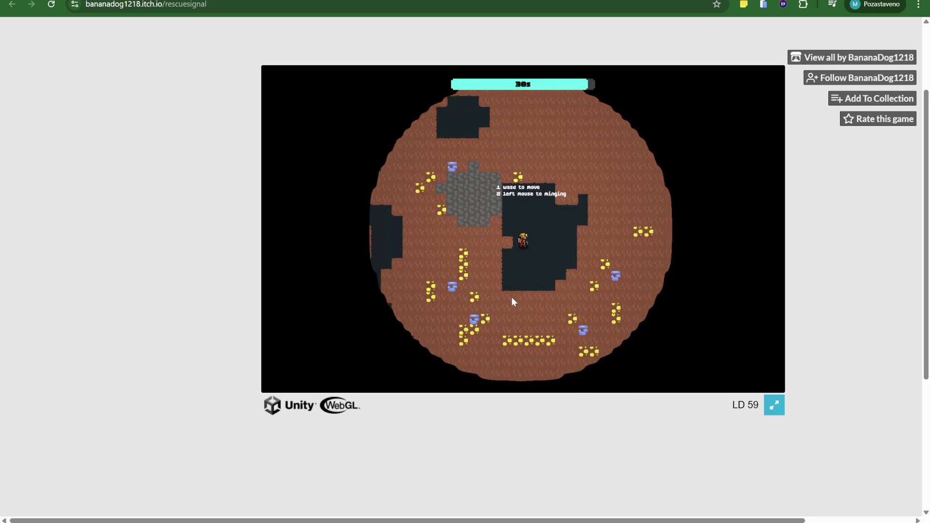
key(s)
click(501, 271)
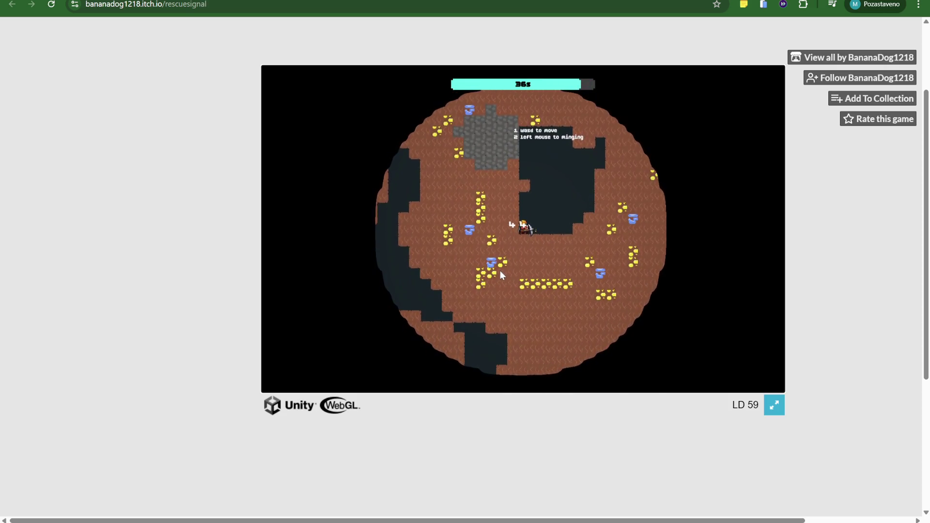
key(s)
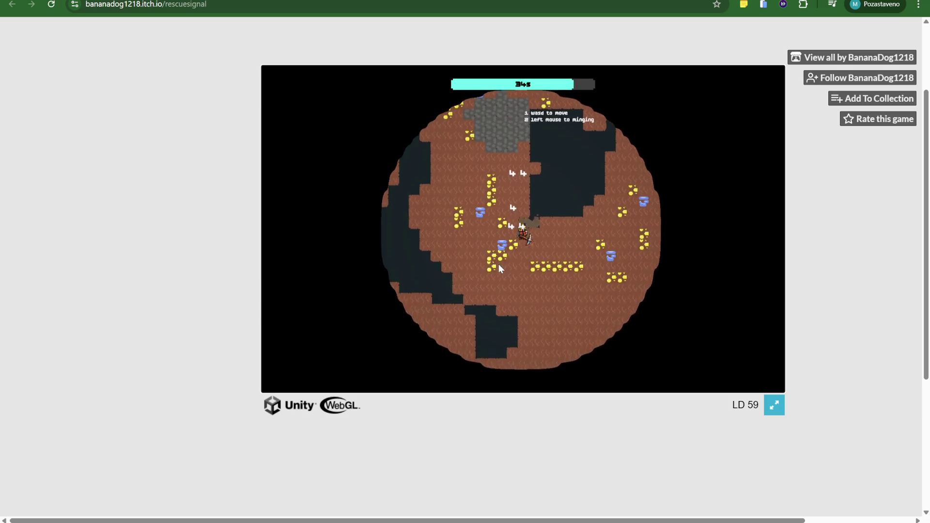
click(508, 246)
key(s)
key(a)
click(508, 246)
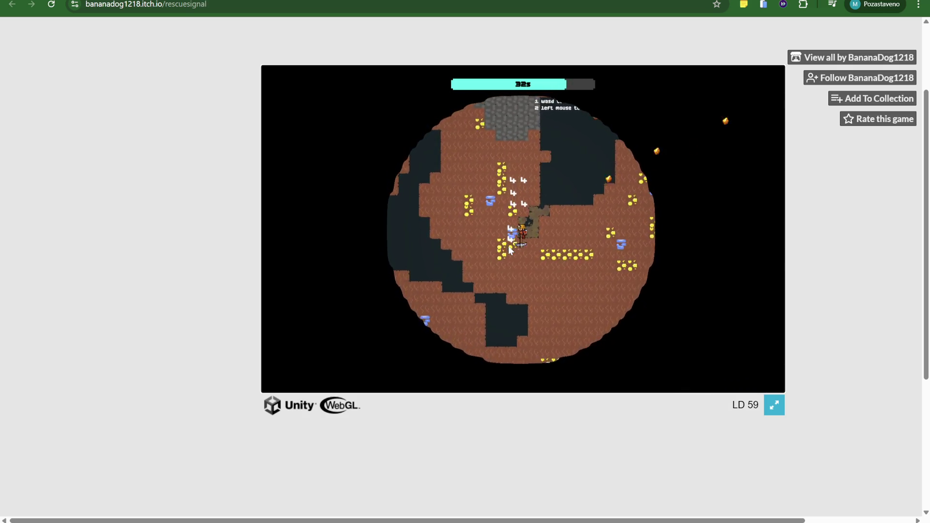
key(w)
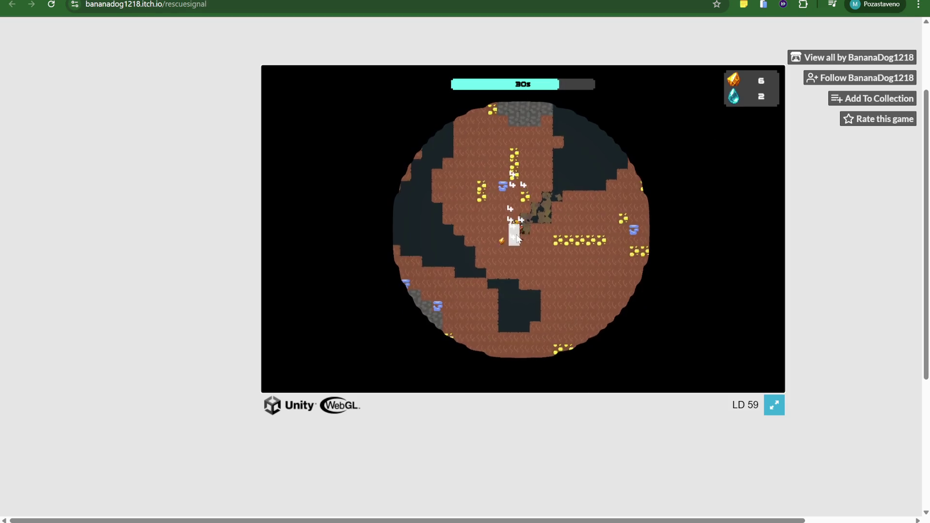
key(d)
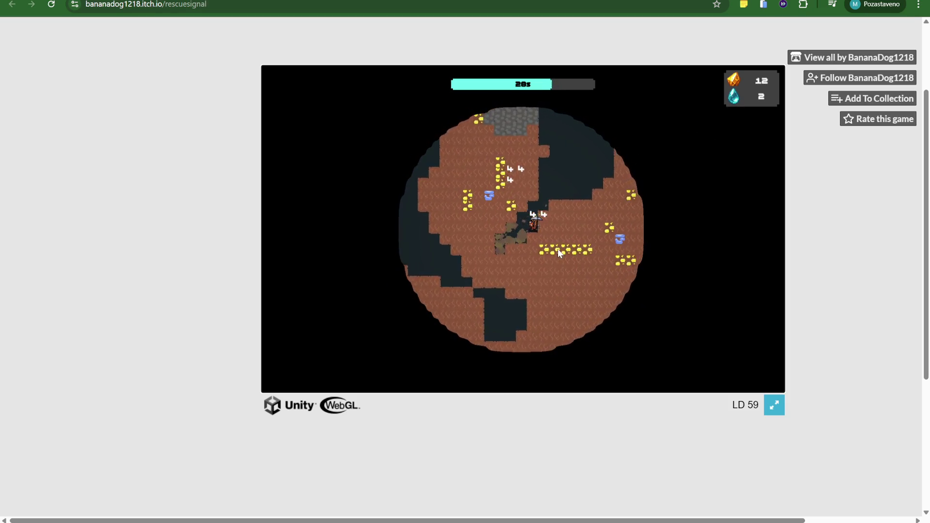
key(d)
key(s)
Dig right and then upward collecting gems until oxygen runs out at 45 amber, 6 water.
key(d)
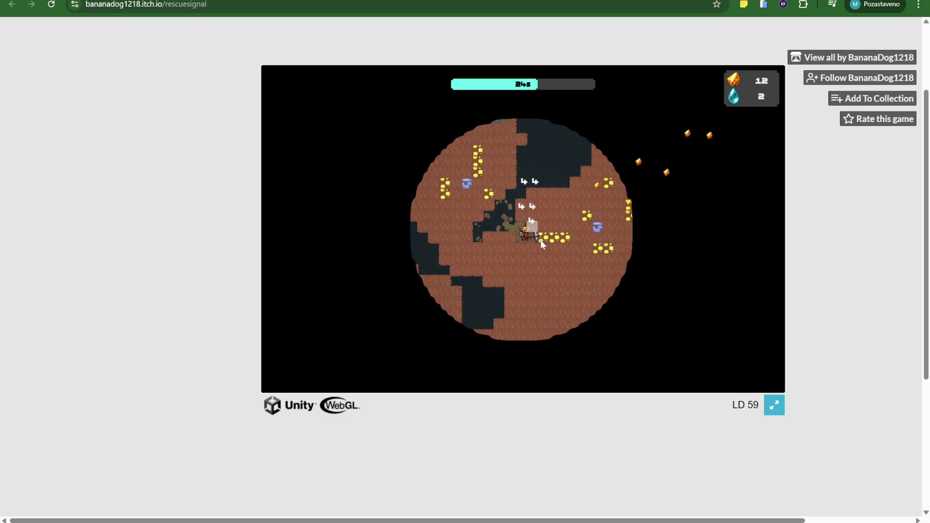
key(d)
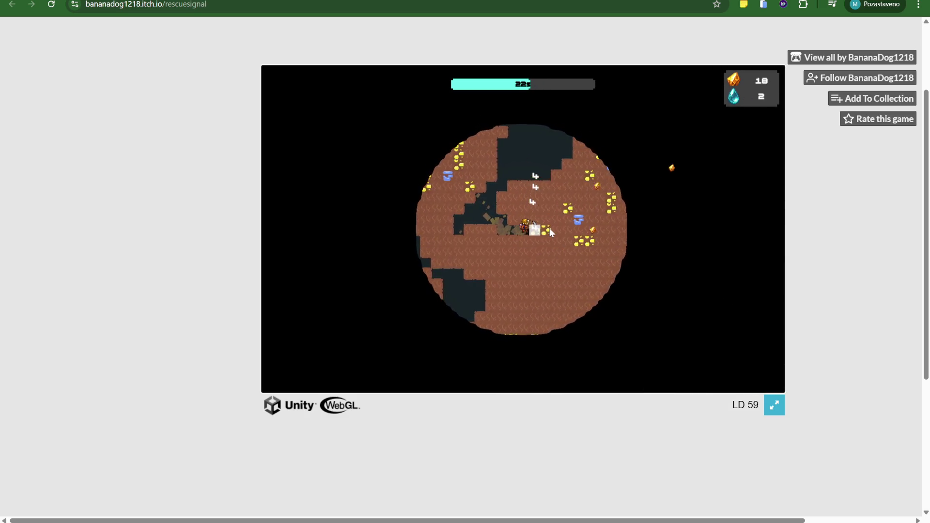
key(d)
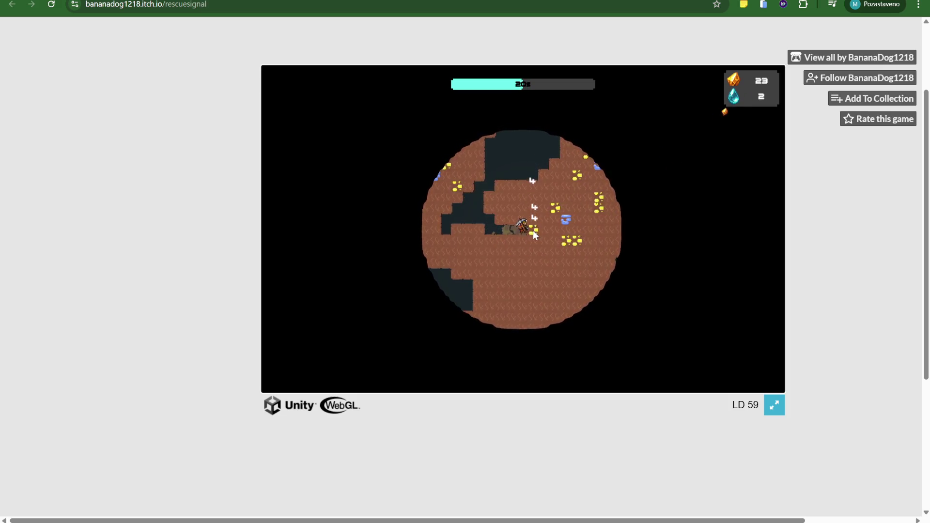
key(s)
key(w)
key(d)
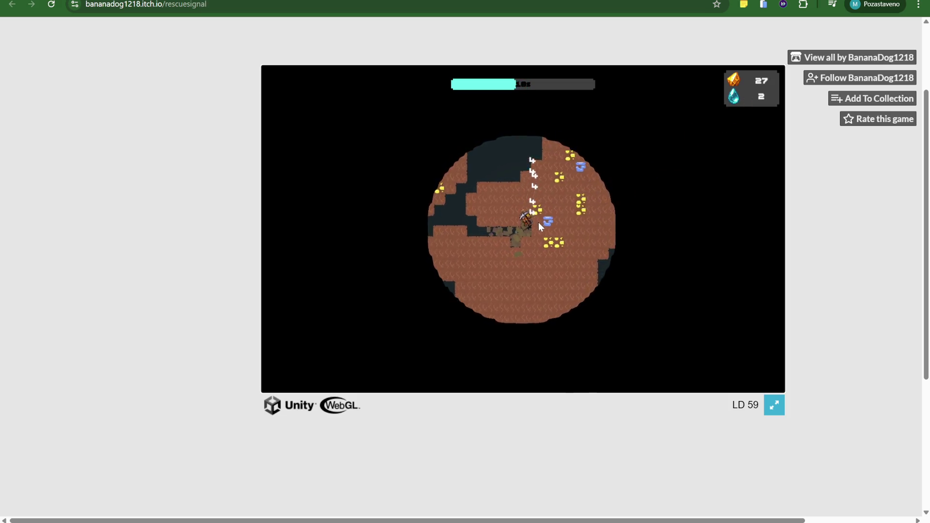
key(s)
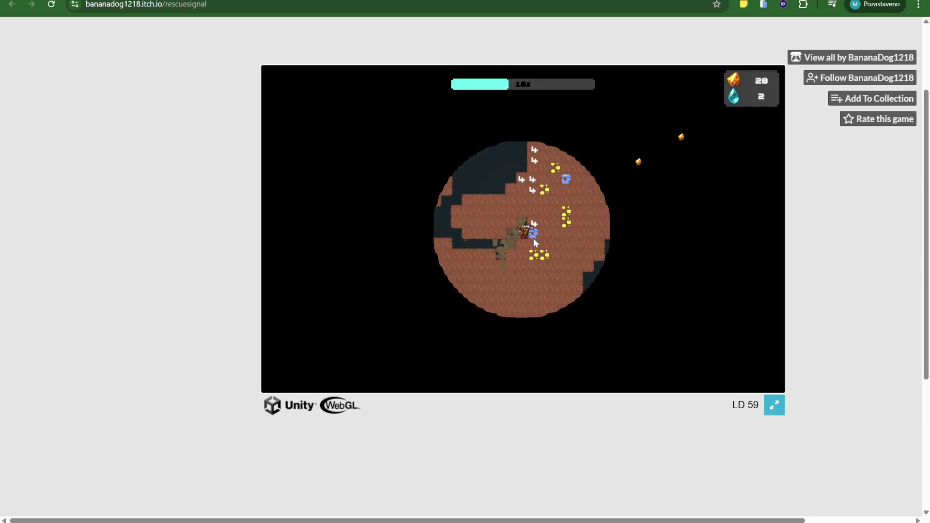
key(d)
key(d)
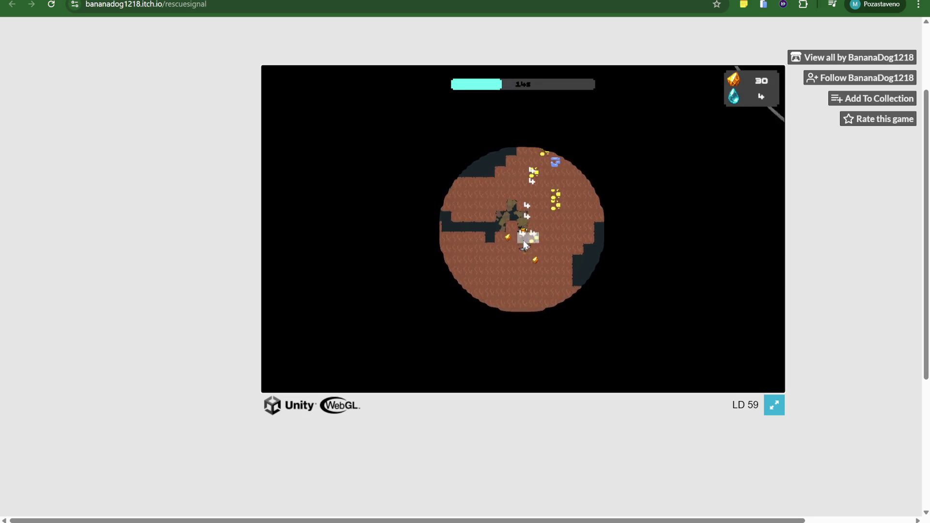
key(w)
key(d)
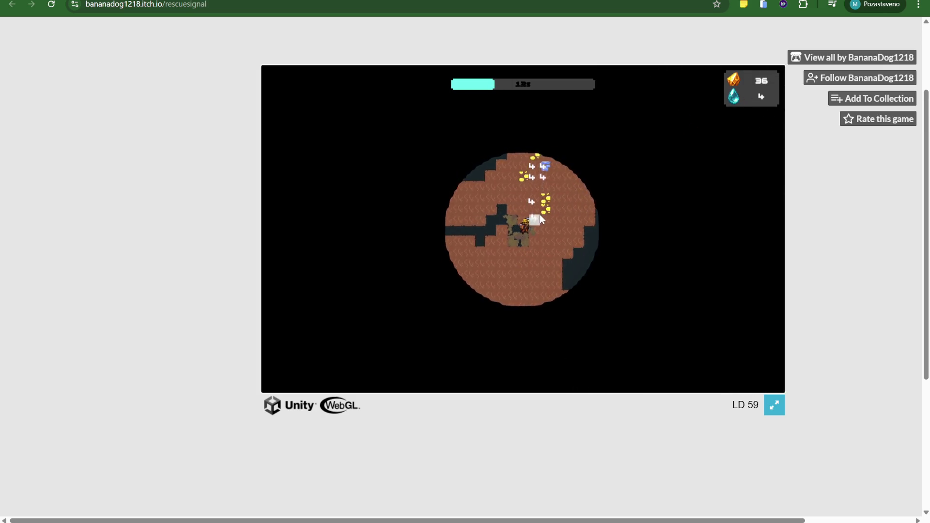
key(w)
key(d)
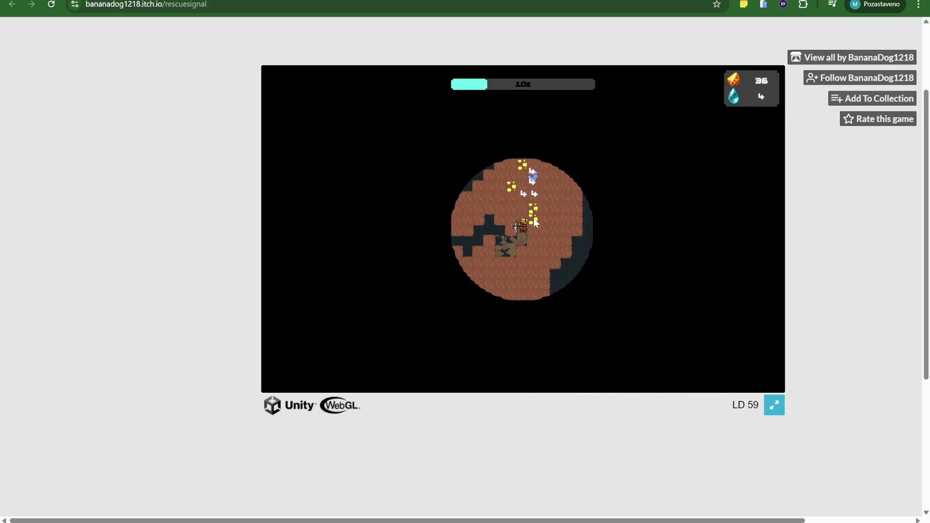
key(w)
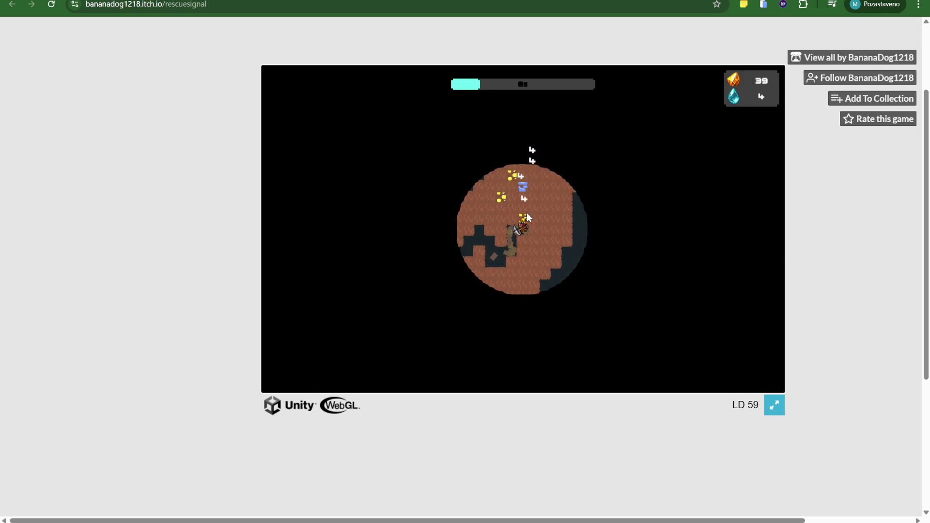
key(w)
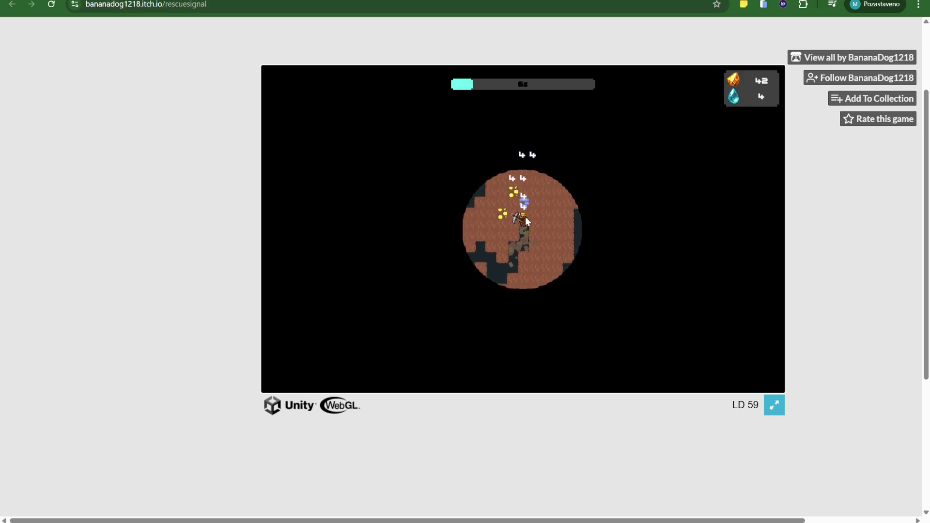
key(w)
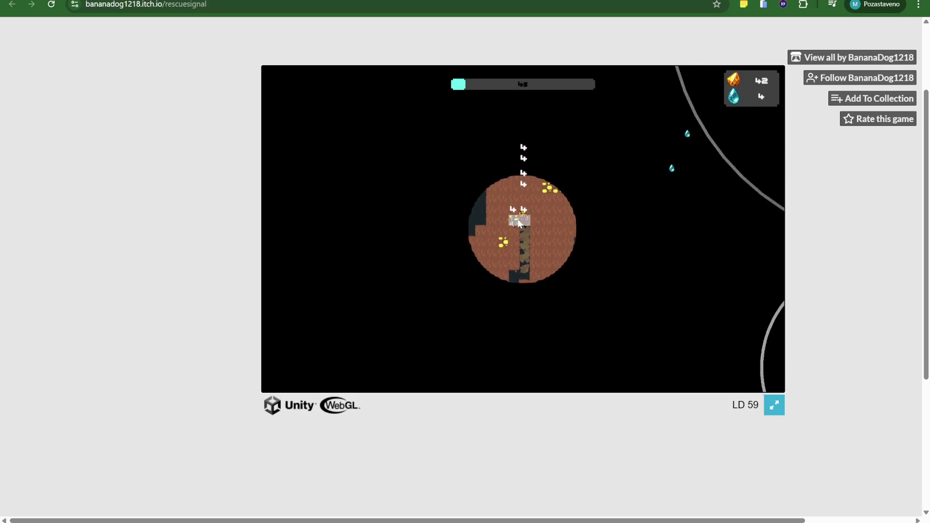
key(w)
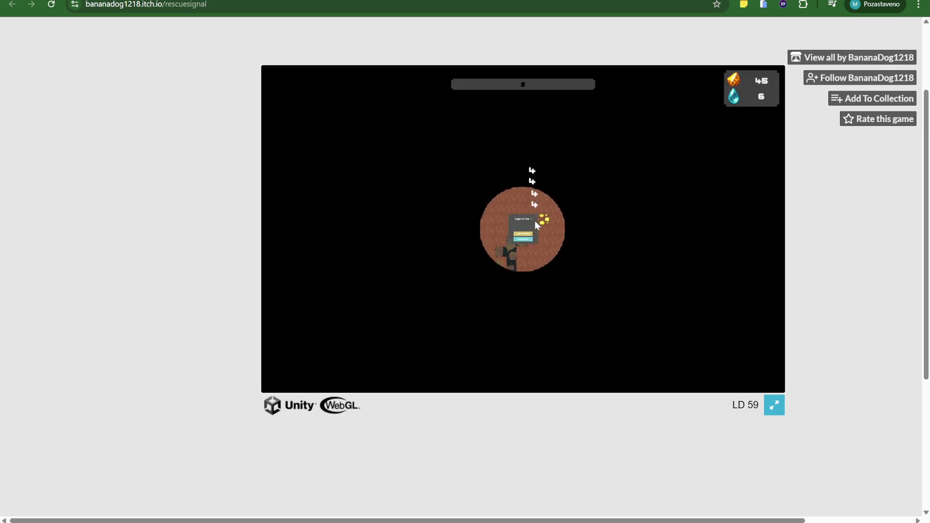
Buy the final 3/3 level of the second pickaxe upgrade for 30 gems, leaving 38.
click(542, 260)
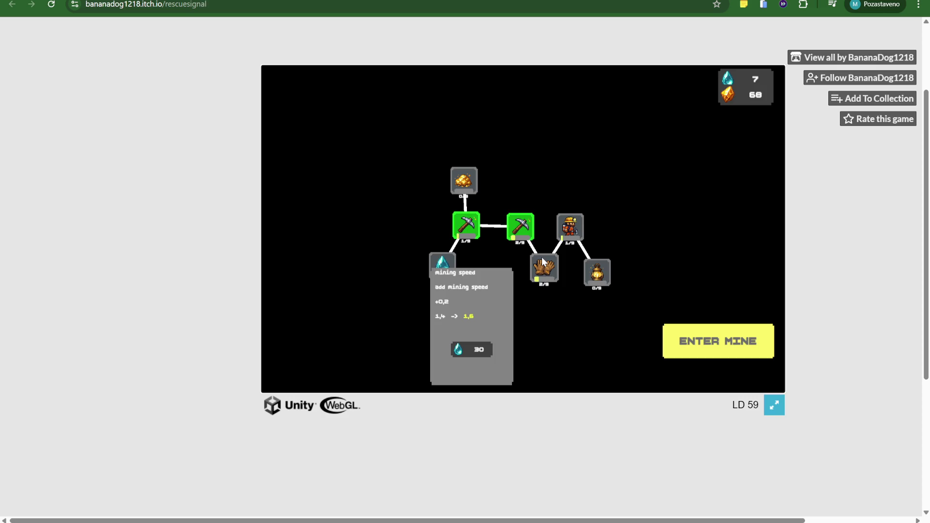
mouse_move(480, 231)
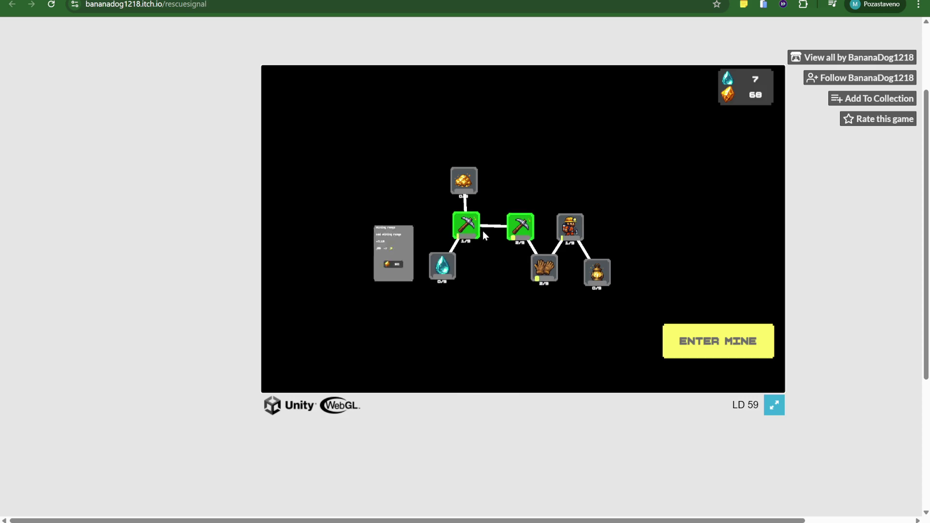
click(520, 226)
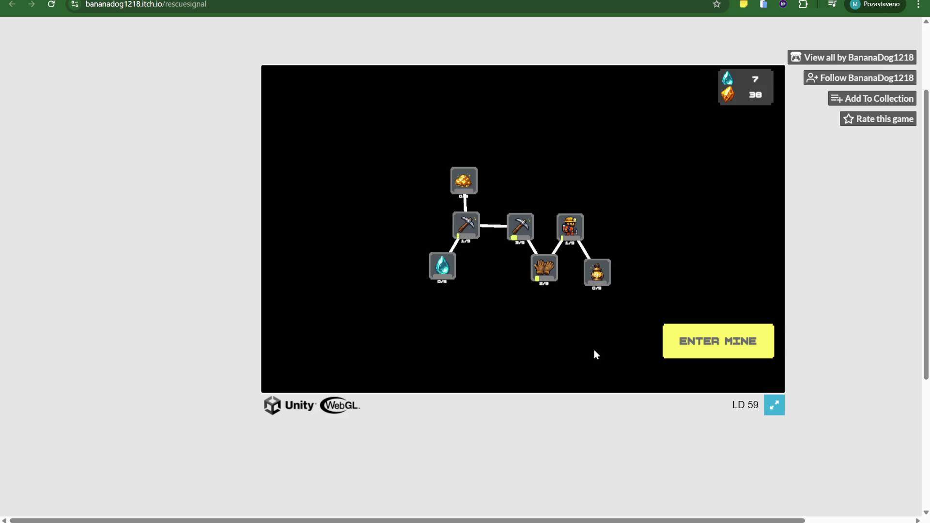
mouse_move(592, 284)
click(732, 356)
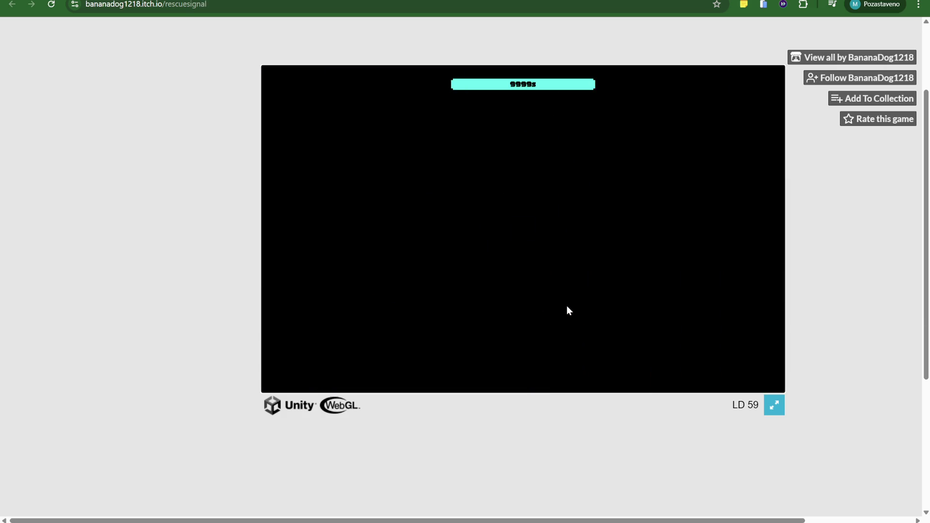
Dig up and left through the mine toward the gems, mining ore beside the miner.
key(w)
key(d)
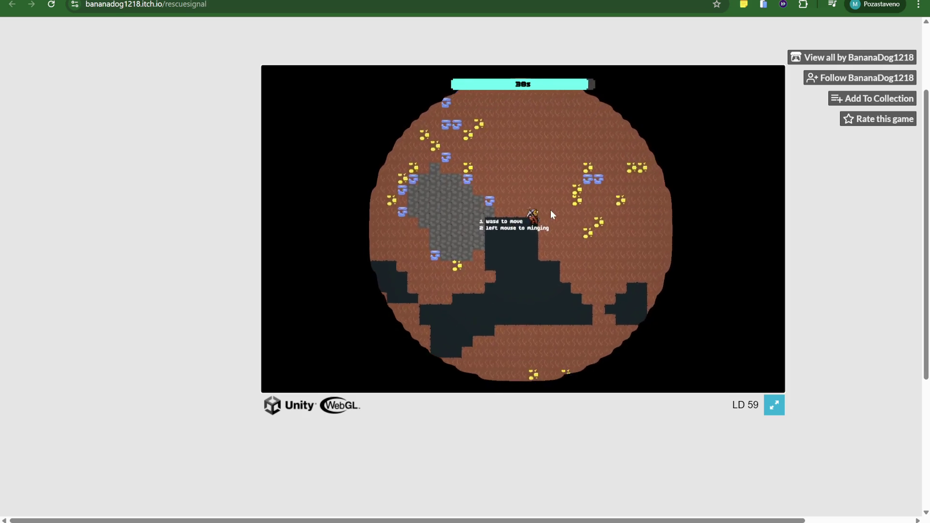
click(498, 215)
key(w)
key(a)
click(501, 226)
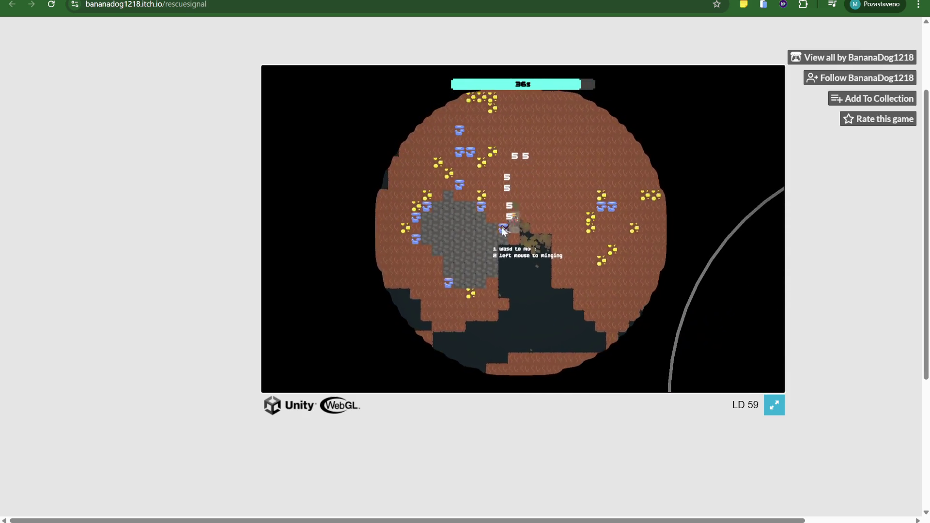
key(w)
key(a)
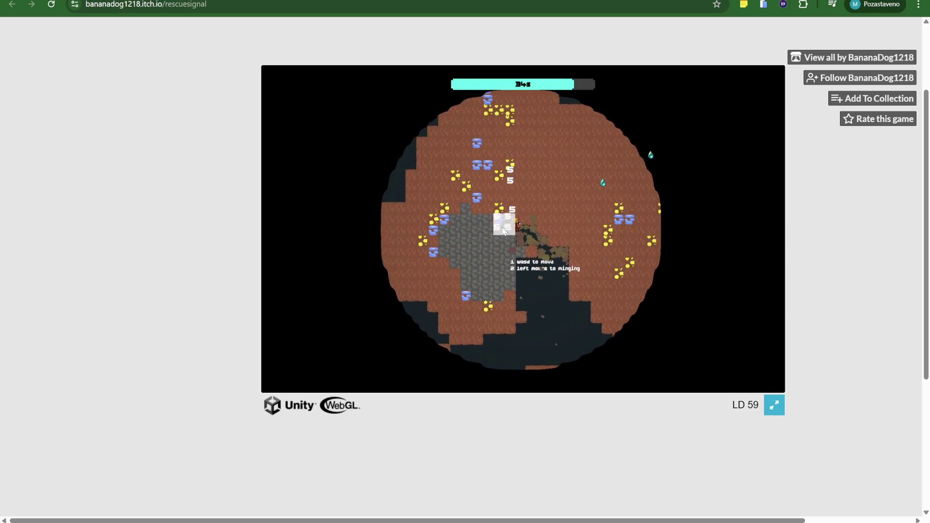
click(511, 218)
key(w)
click(521, 219)
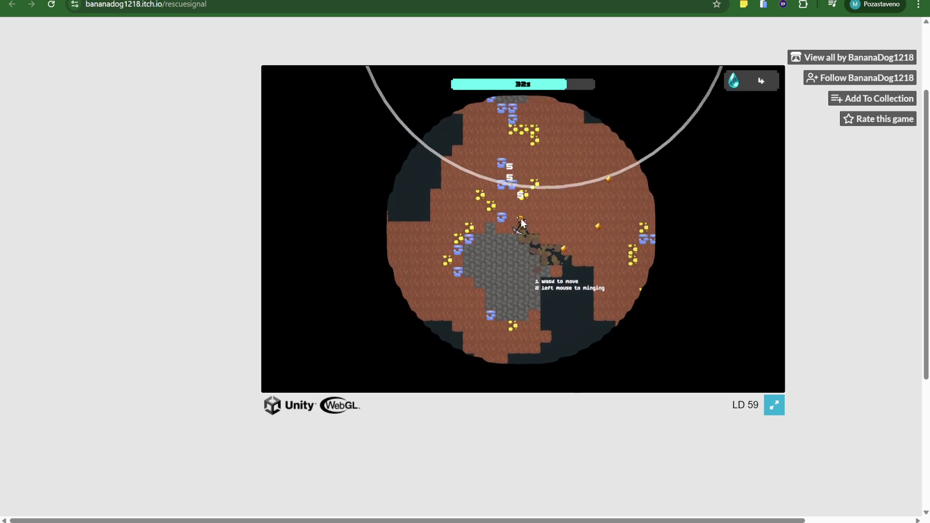
Keep tunnelling up the shaft, mining the water-bearing blocks and the nearby ore cluster.
key(w)
click(525, 222)
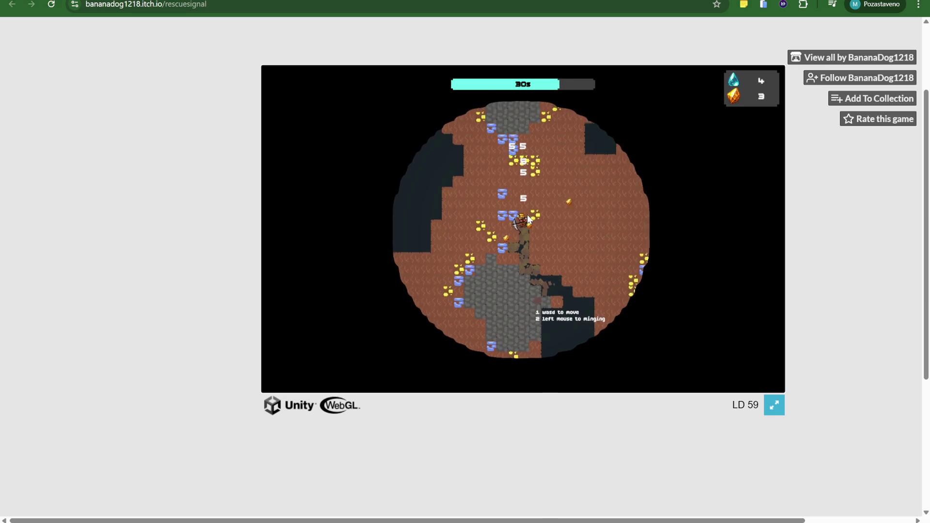
click(505, 226)
key(w)
click(511, 234)
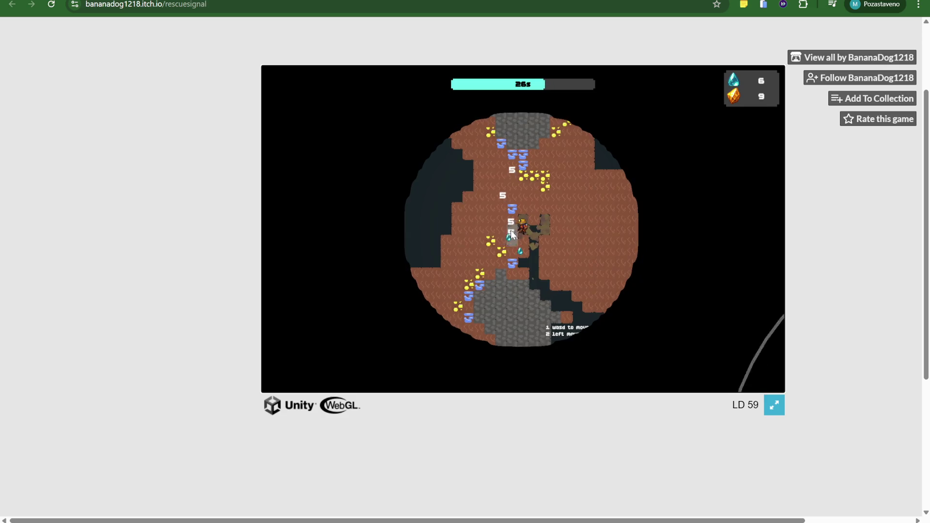
key(w)
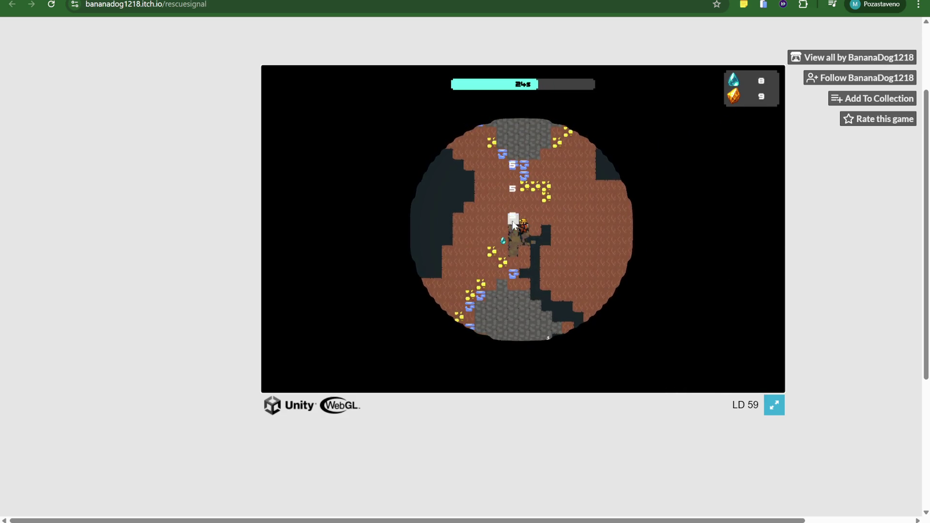
click(521, 220)
key(w)
click(533, 211)
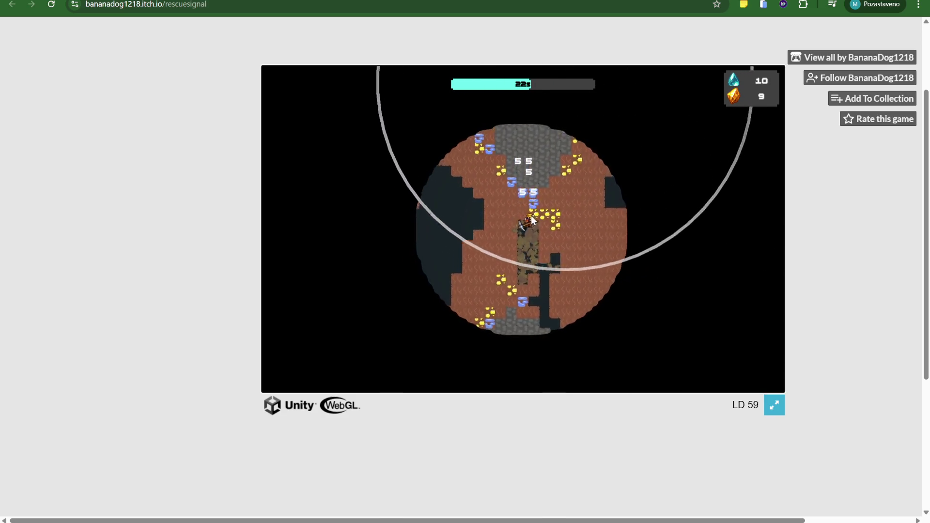
key(d)
click(537, 235)
key(a)
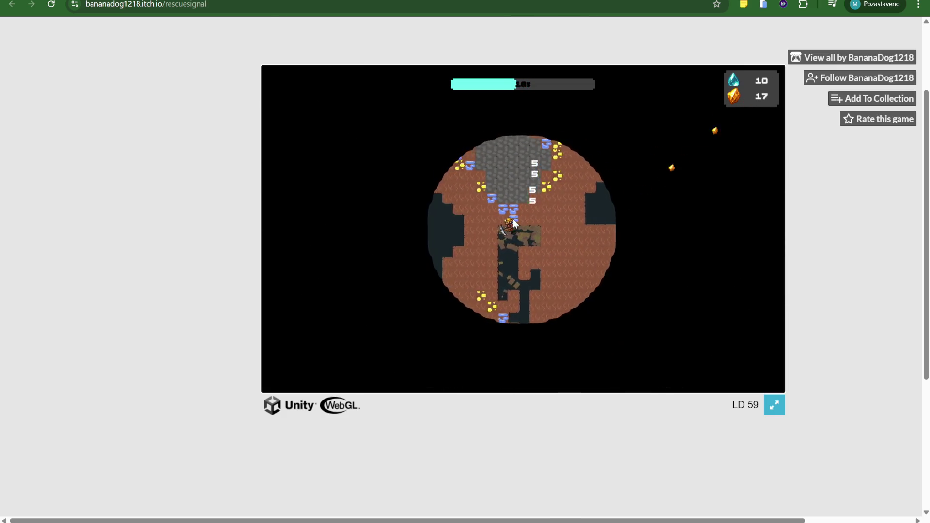
click(513, 219)
click(527, 219)
Mine upward until time expires at 22 water and 35 ore, then dismiss the oxygen-over notice.
key(w)
click(515, 221)
key(w)
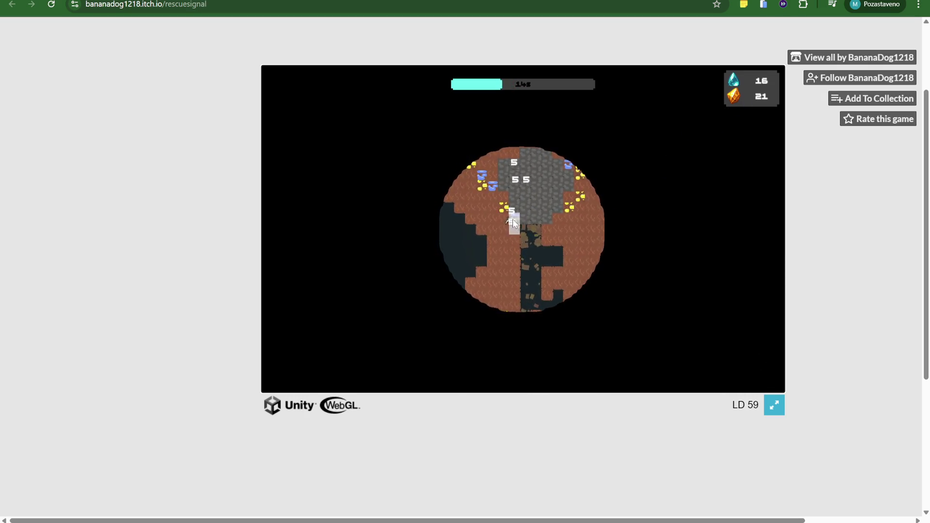
click(515, 220)
key(w)
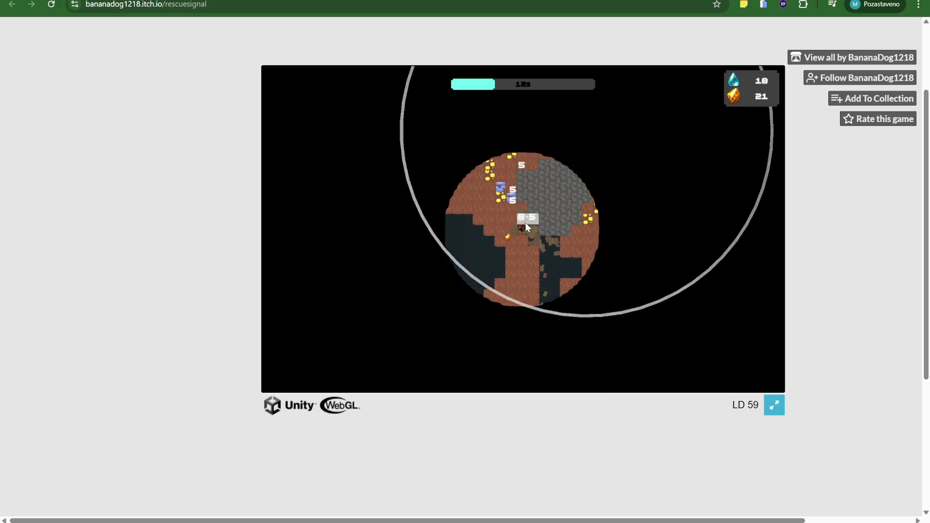
click(516, 220)
key(w)
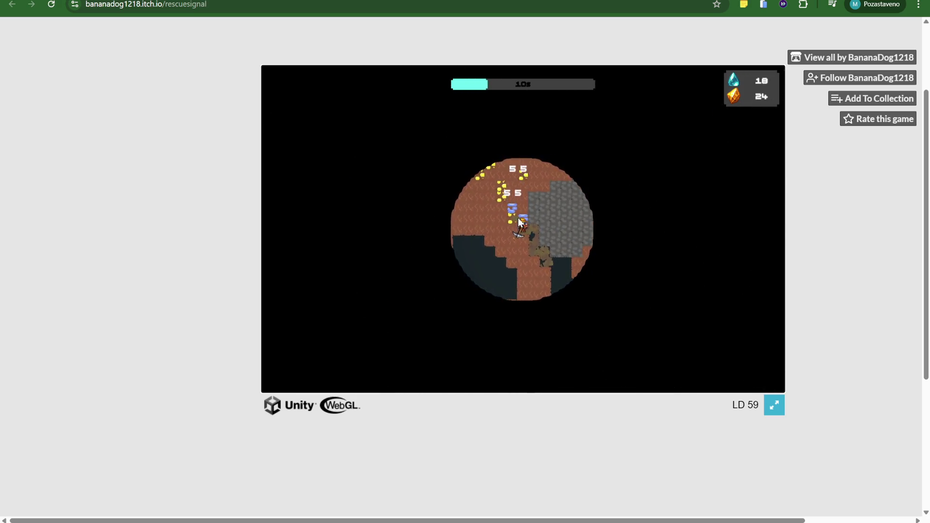
click(521, 221)
key(w)
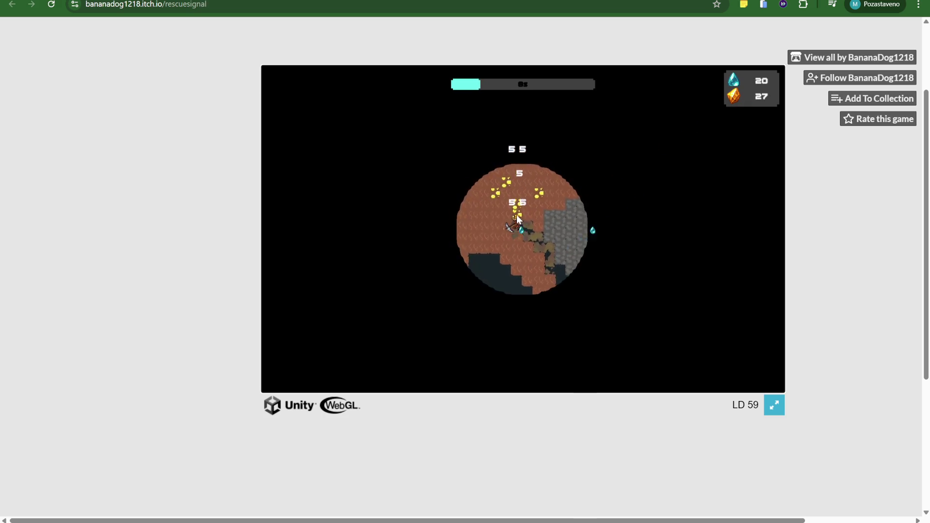
click(523, 221)
key(w)
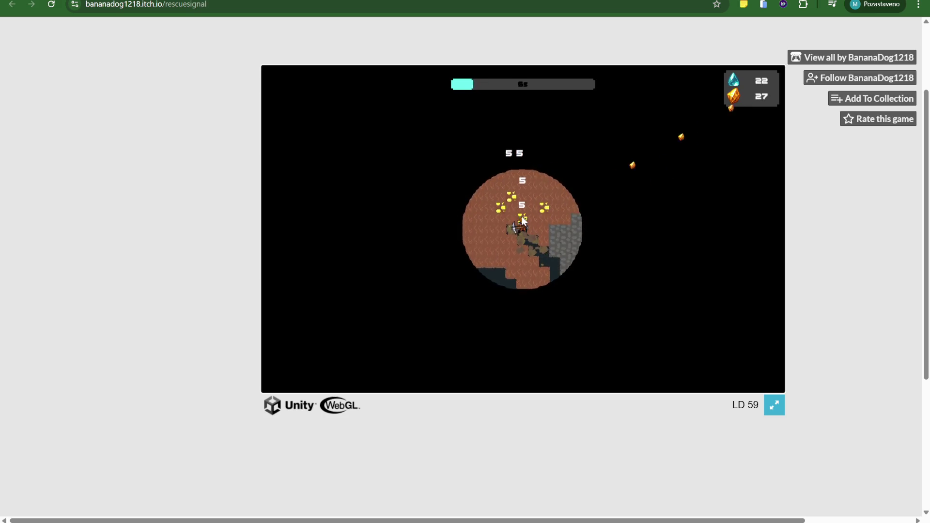
click(521, 222)
key(w)
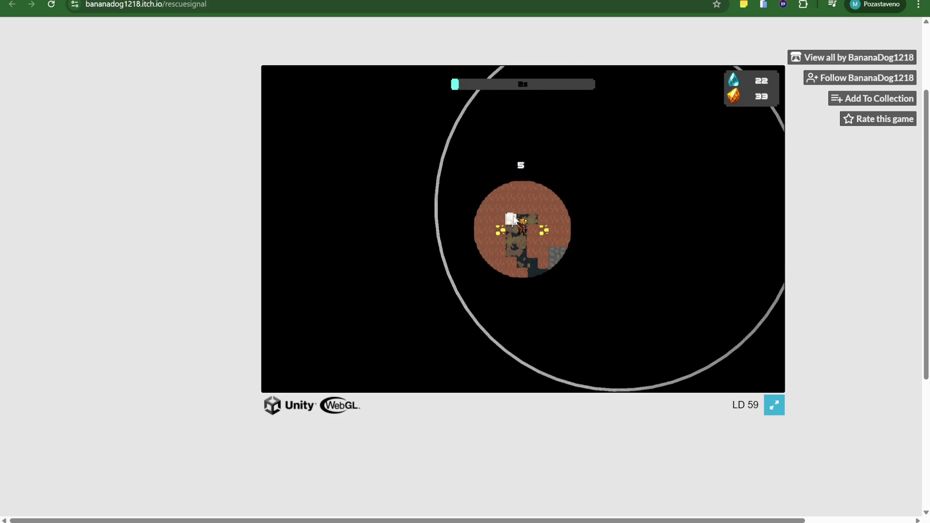
click(513, 220)
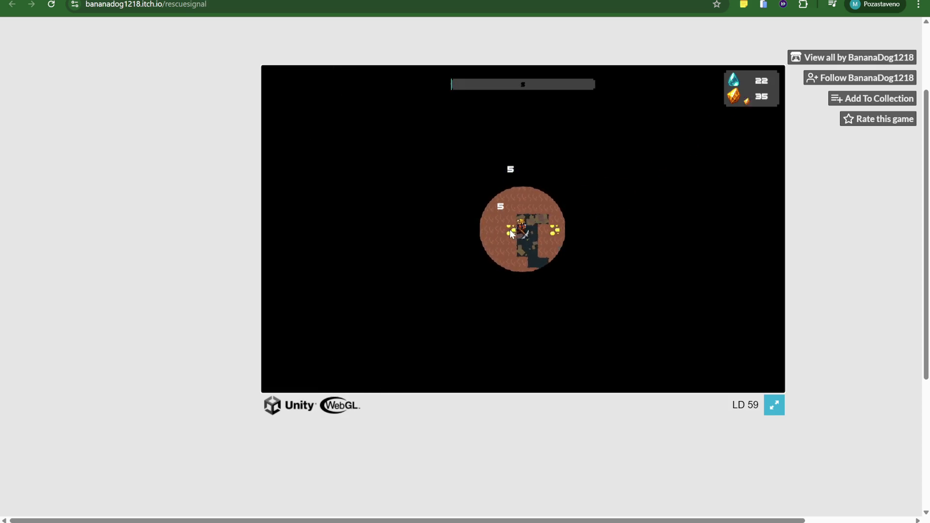
click(527, 263)
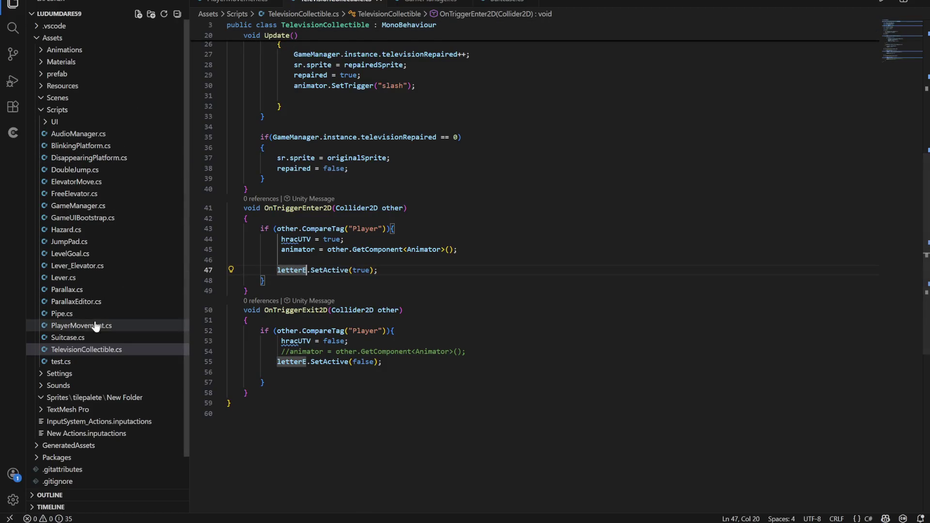
Review the DontDestroyOnLoad line in AudioManager.cs's Awake, then return to the browser game.
click(79, 134)
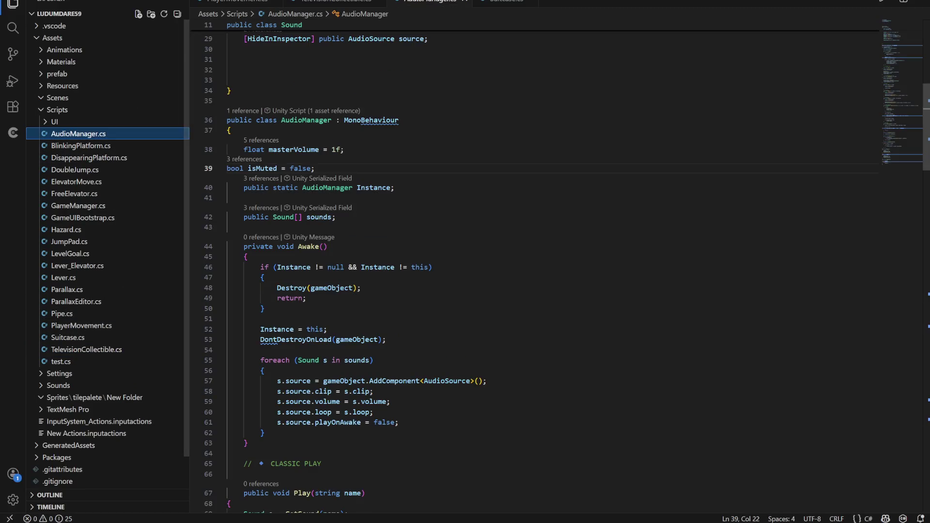
scroll(533, 271, up, 10)
scroll(533, 271, down, 12)
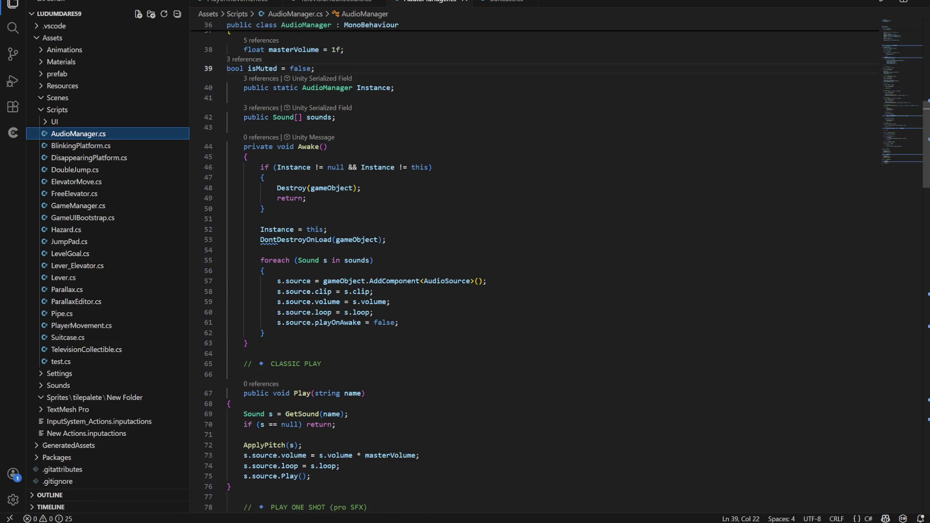
drag(256, 240, 386, 239)
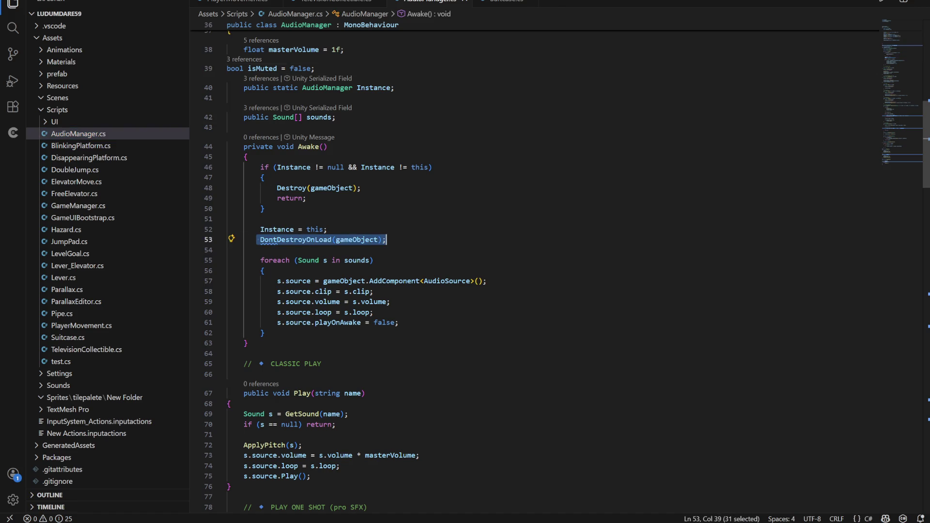
click(260, 240)
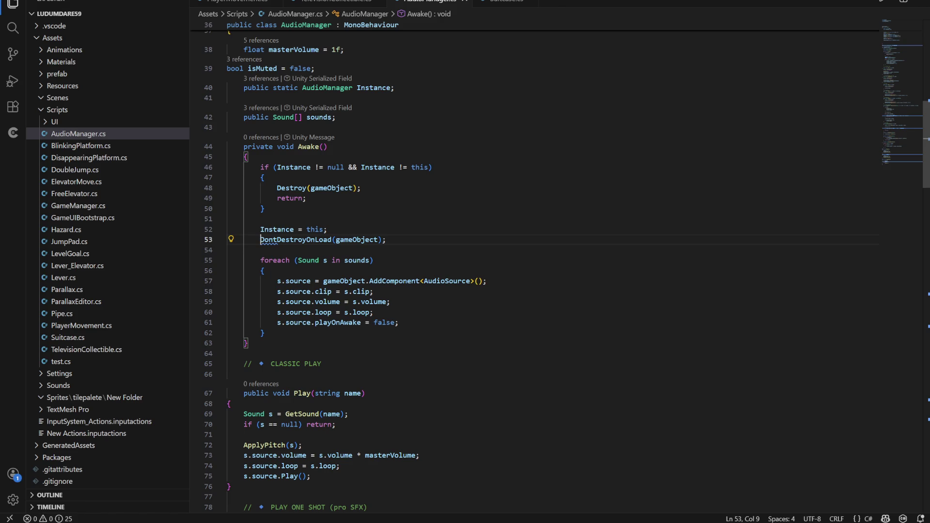
key(ctrl+Tab)
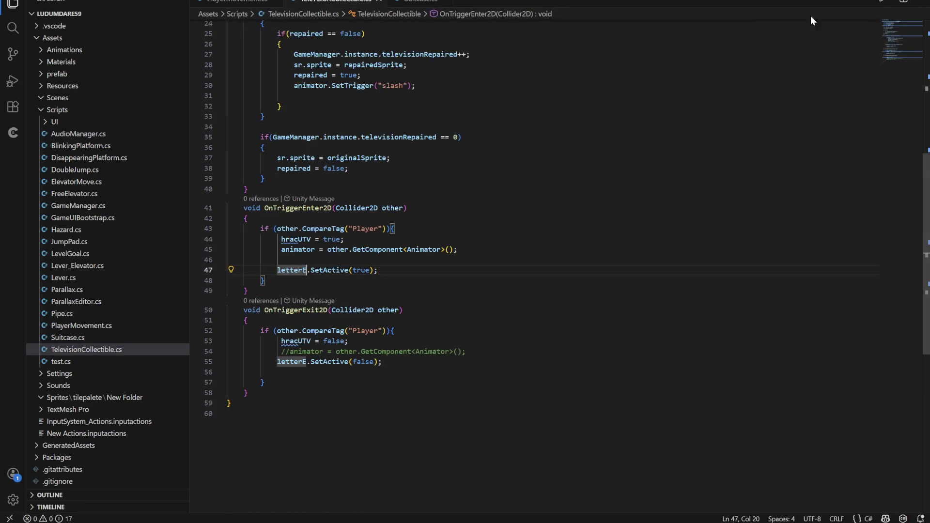
key(alt+Tab)
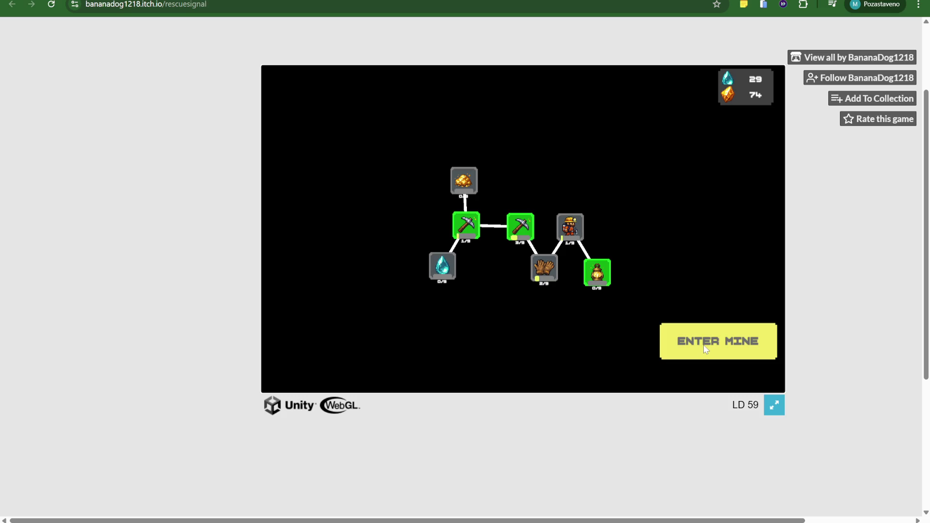
Start a new mine run and dig upward, mining ore to the left and right.
click(705, 348)
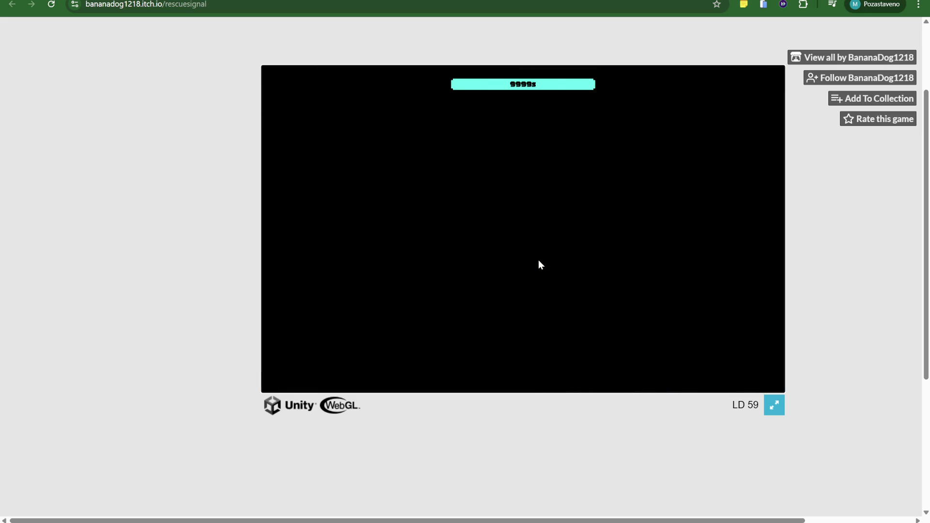
key(w)
key(d)
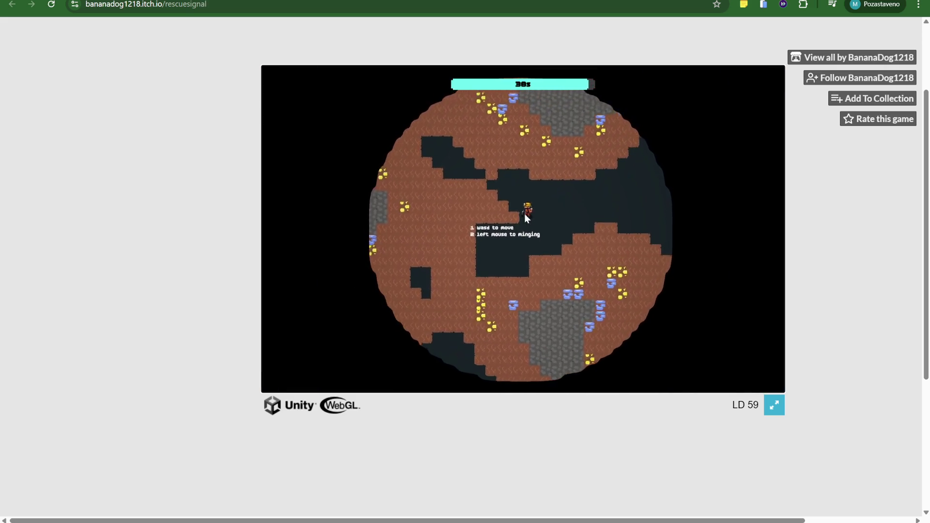
key(w)
click(537, 204)
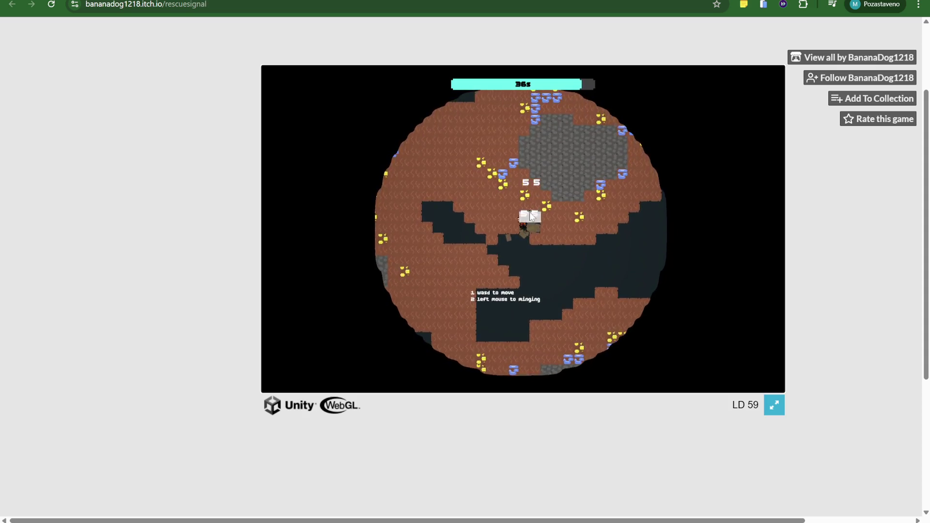
key(w)
click(523, 213)
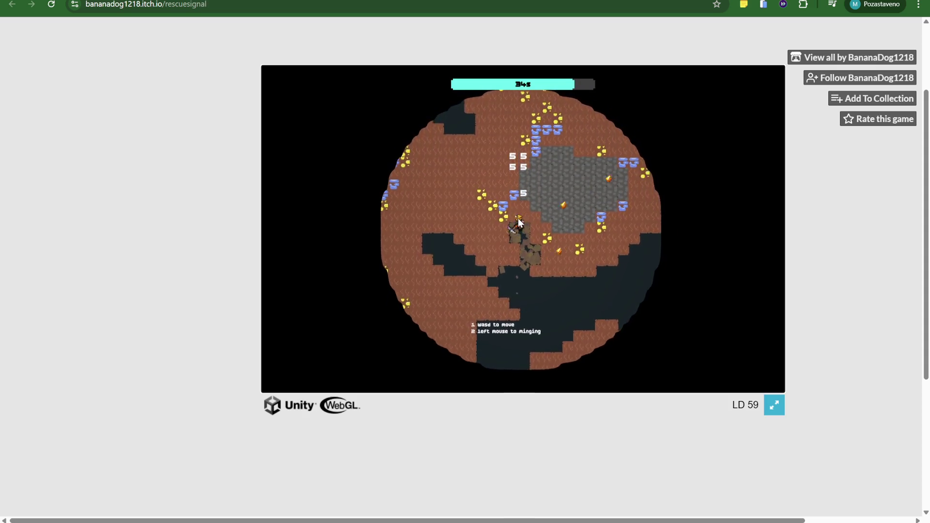
key(a)
click(517, 229)
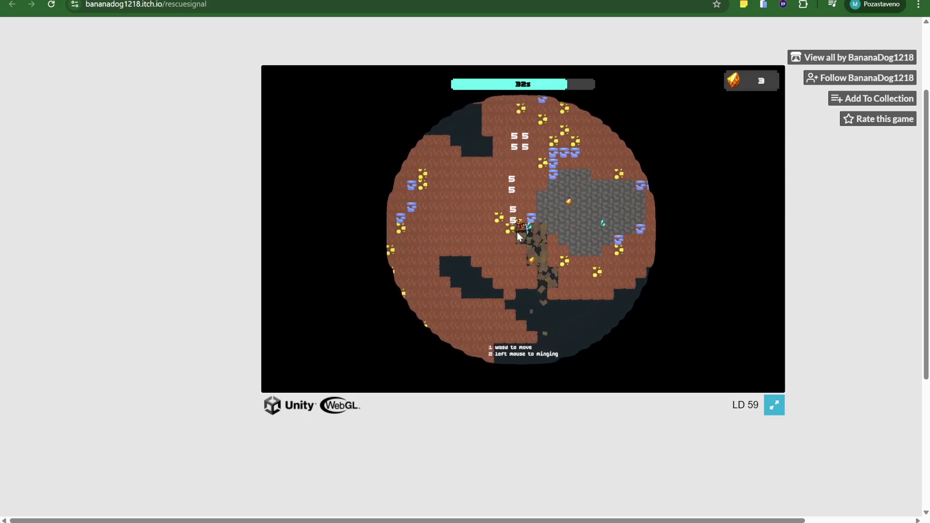
key(w)
key(a)
click(516, 230)
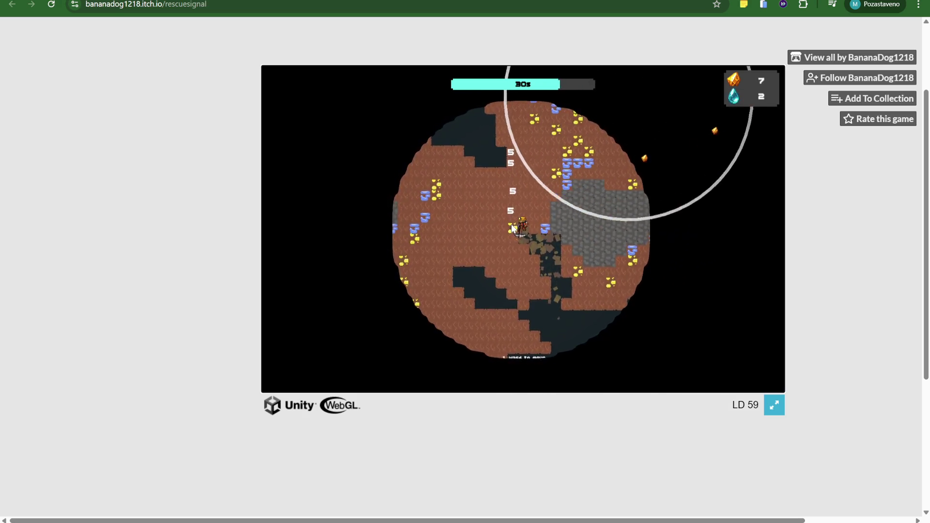
key(d)
click(528, 228)
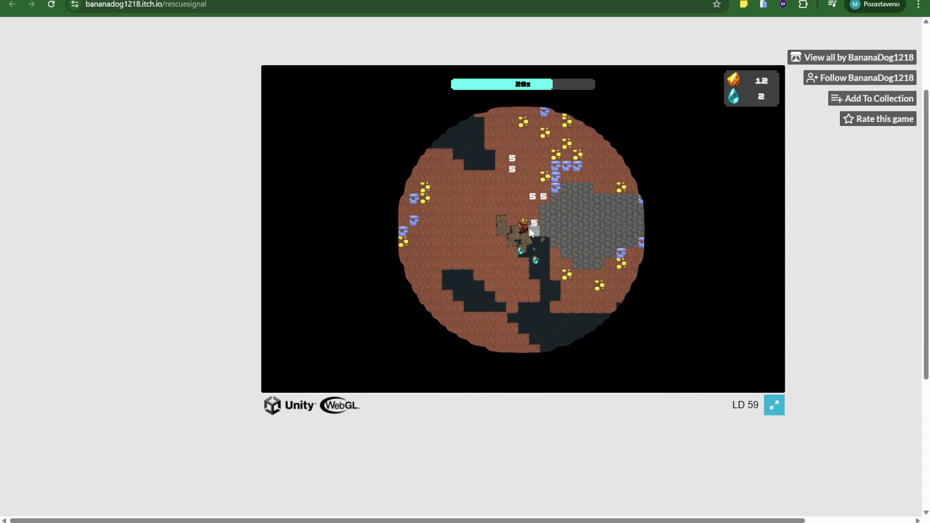
key(w)
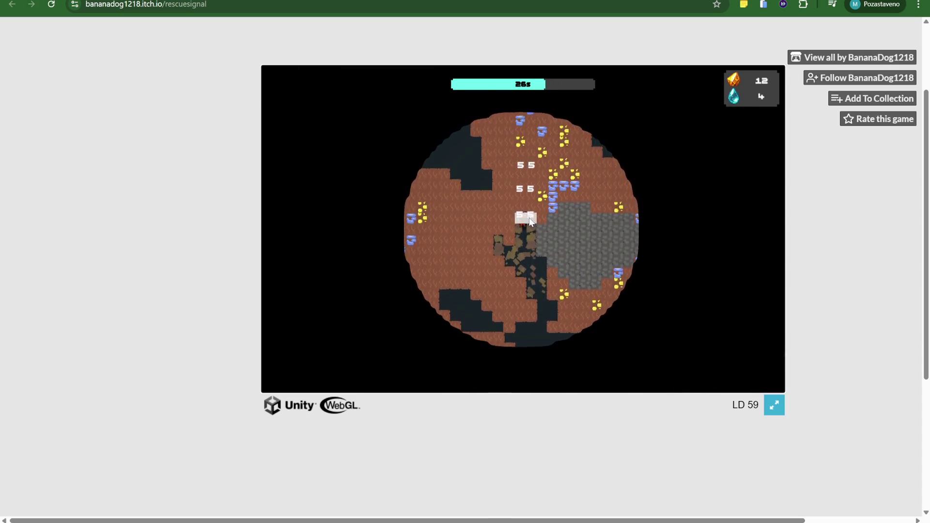
Tunnel up and right, collecting ore and water, to rescue the trapped miner.
key(w)
key(d)
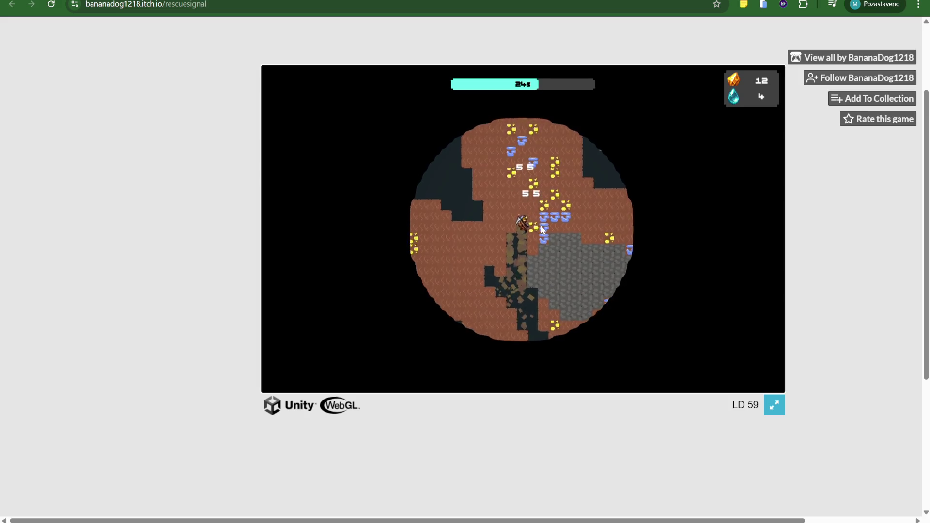
key(w)
key(d)
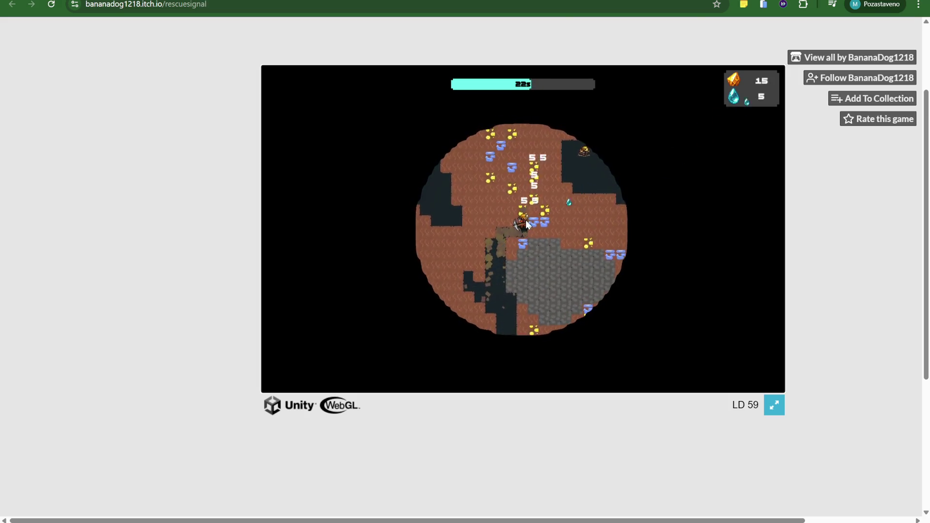
key(w)
key(d)
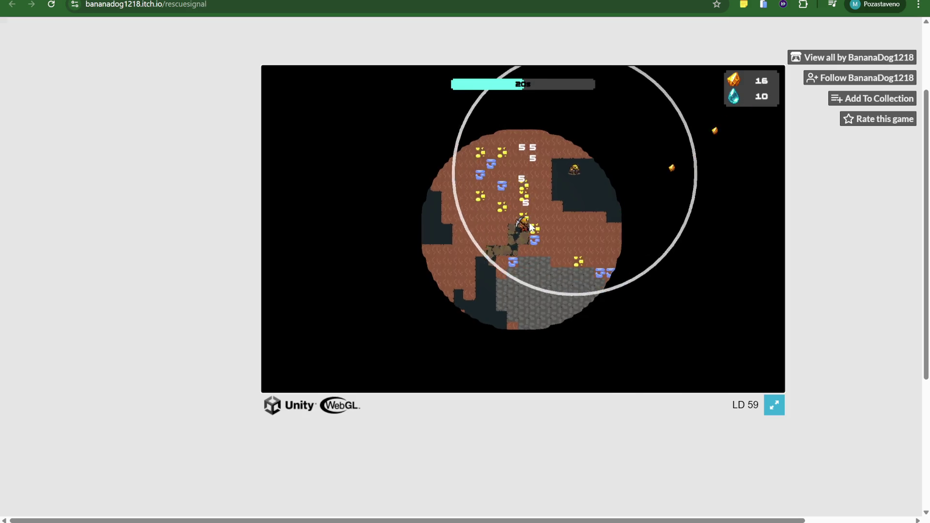
key(w)
key(d)
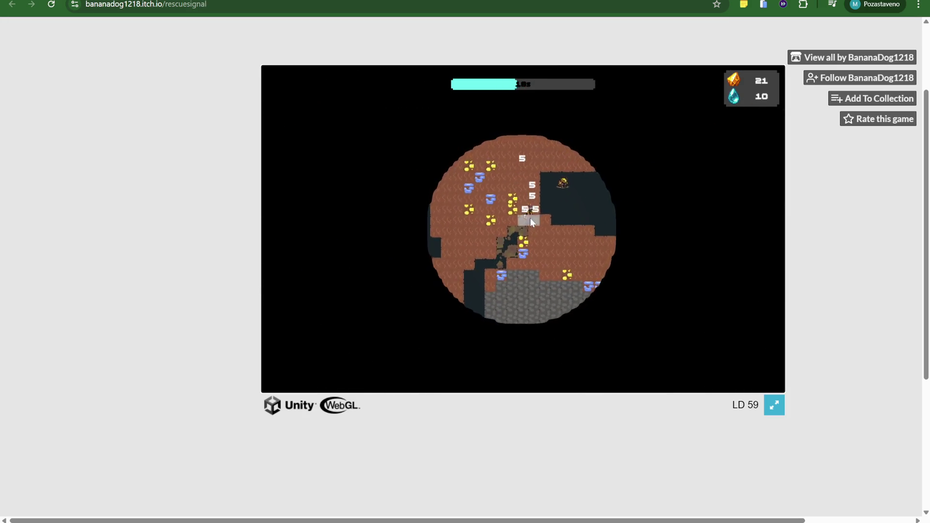
Gather gold ore and crystals until oxygen runs out (33 ore, 14 crystals), then go back to upgrades.
key(a)
key(s)
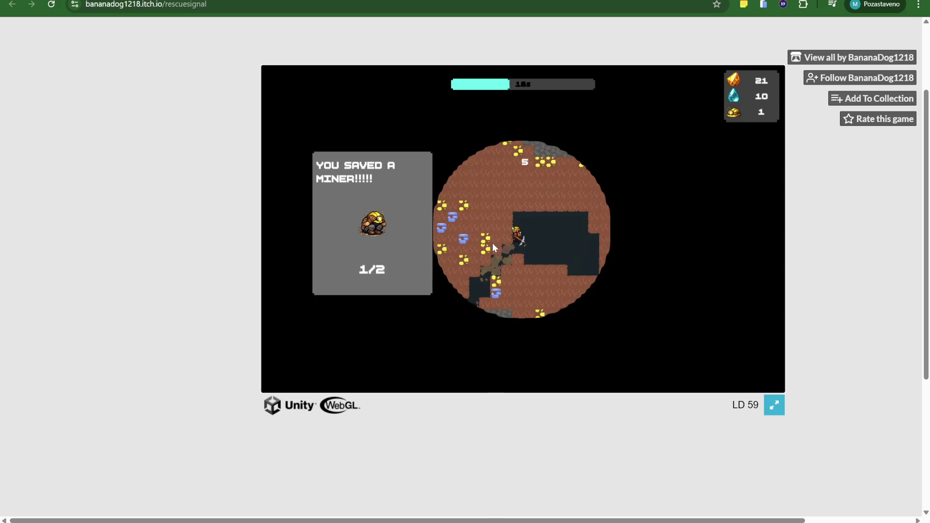
key(a)
key(s)
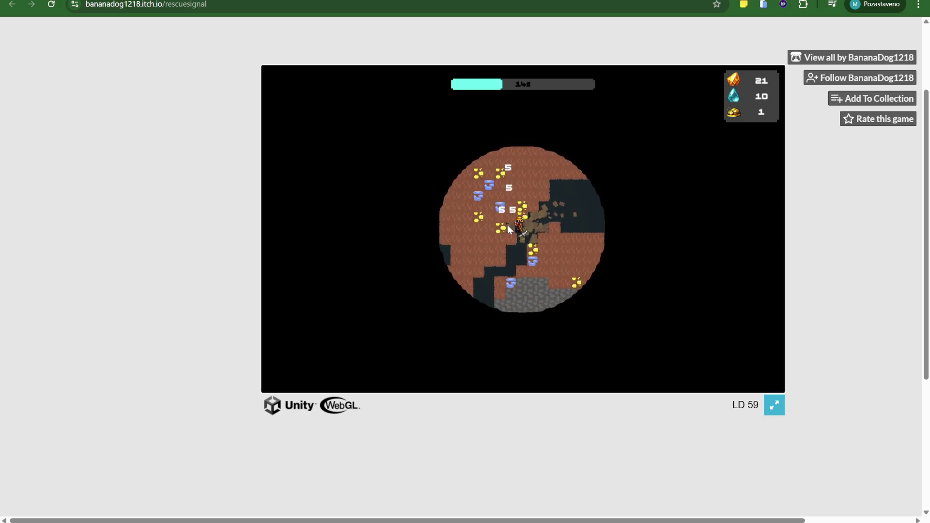
key(w)
key(d)
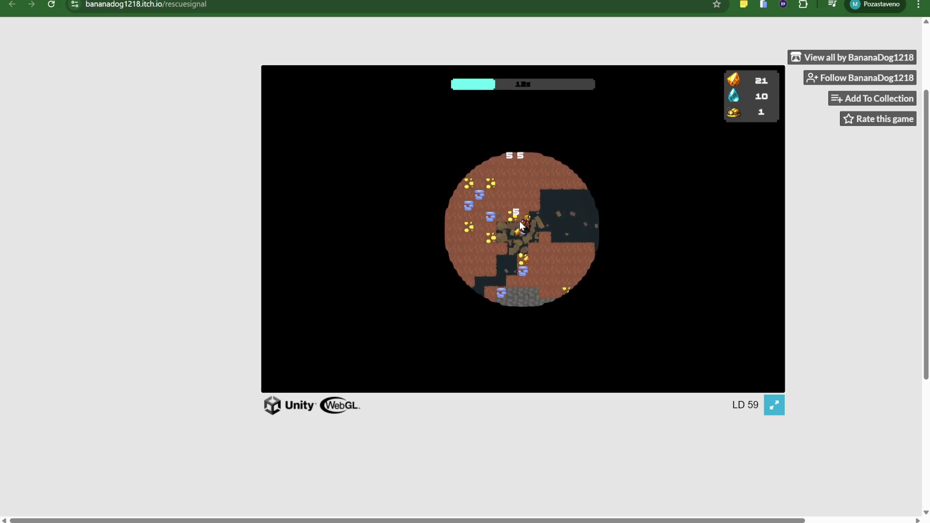
key(w)
key(a)
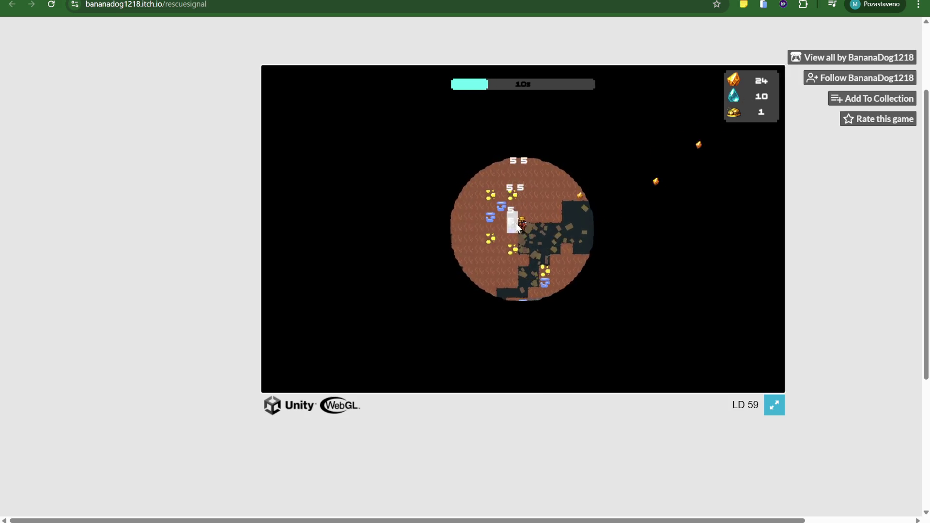
key(w)
key(a)
key(a)
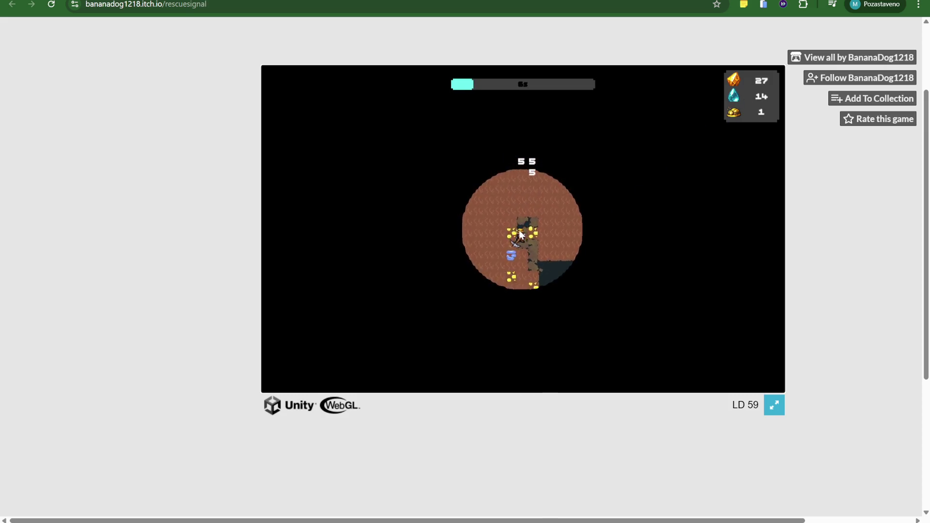
key(d)
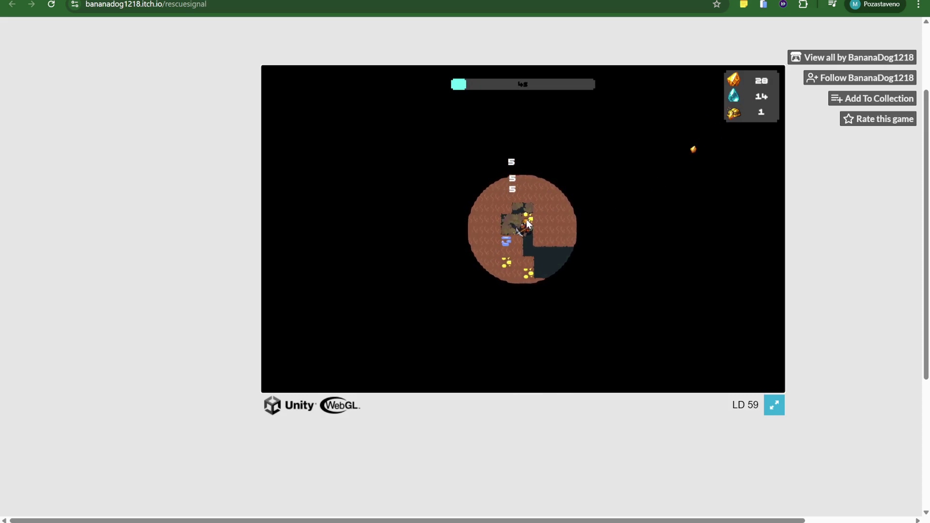
key(a)
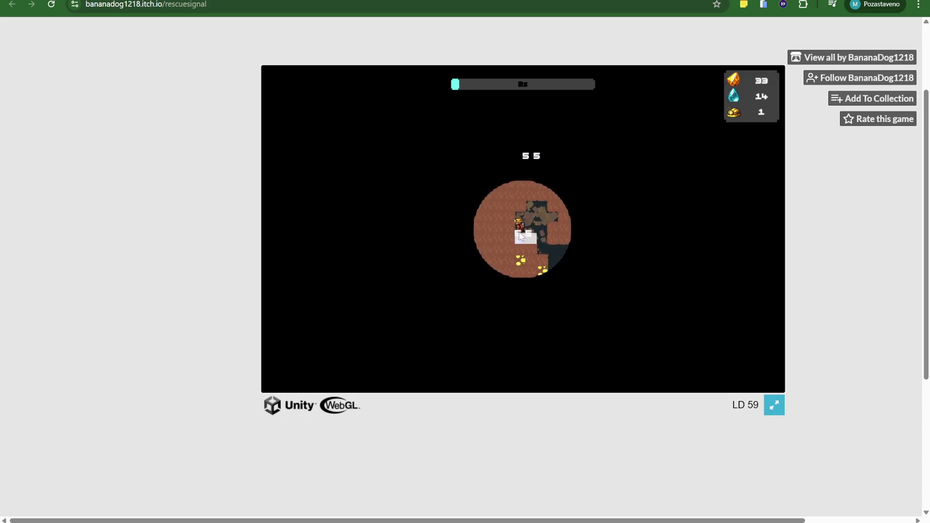
key(s)
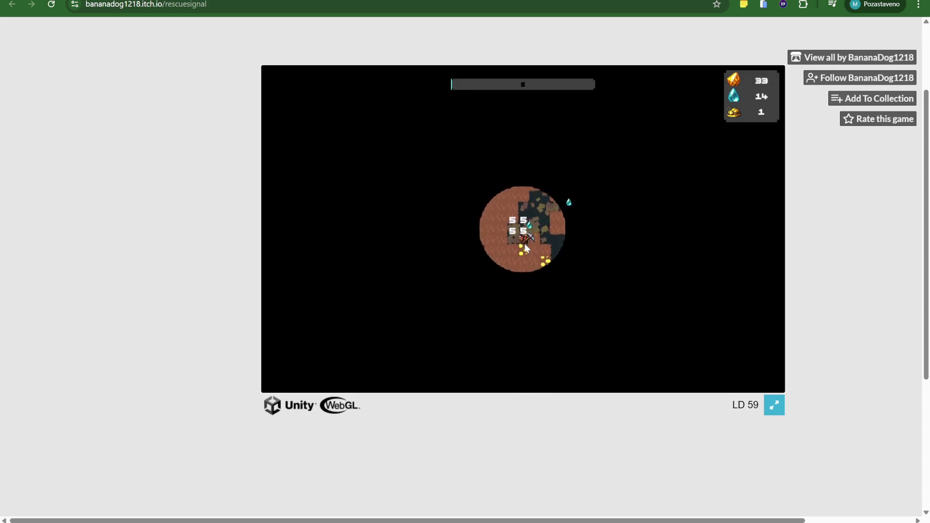
click(533, 266)
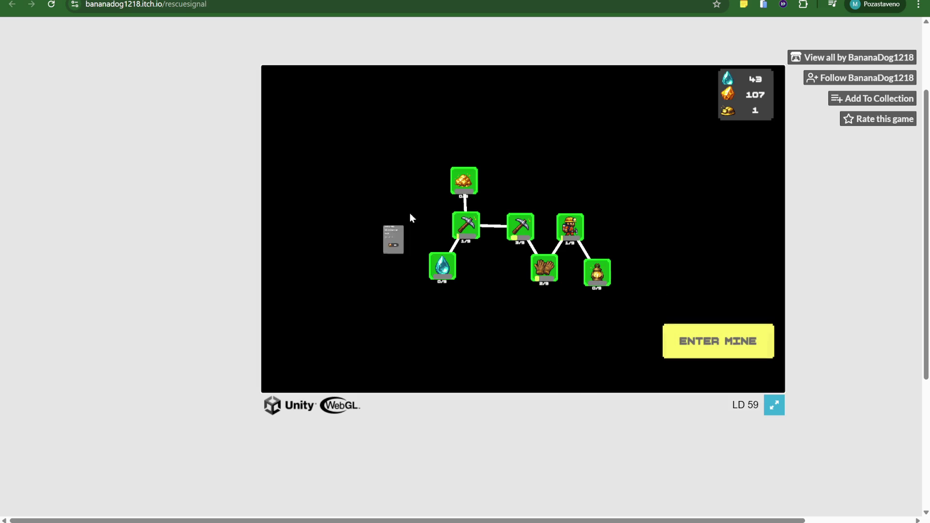
Buy the gold-gain upgrade (gold 107→82, miners 1→0) and start a fresh mine run.
click(465, 183)
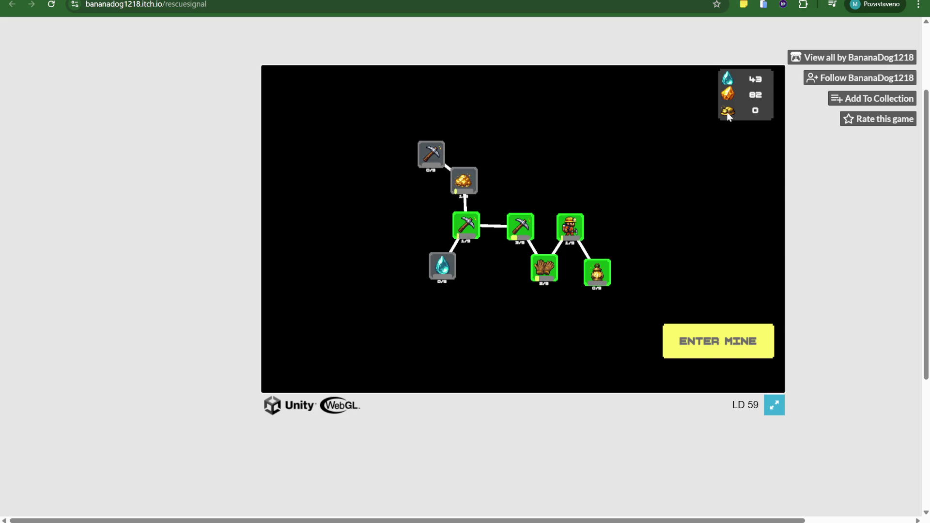
click(710, 333)
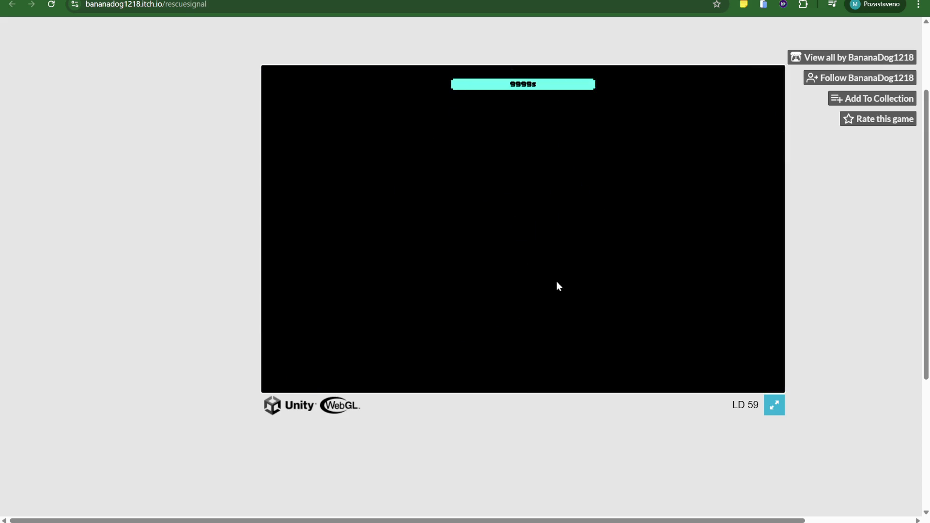
Mine the gold ore up and left of the miner, widening the tunnel to the left.
key(w)
key(a)
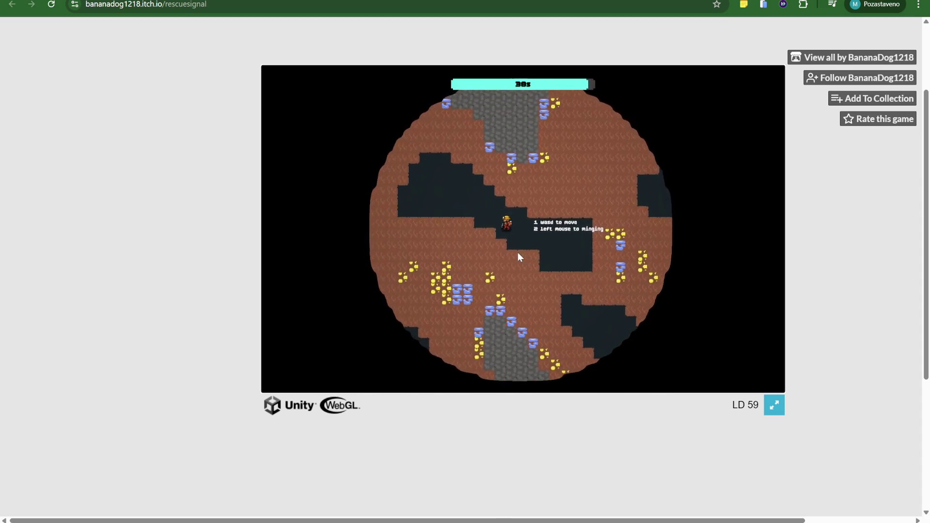
key(a)
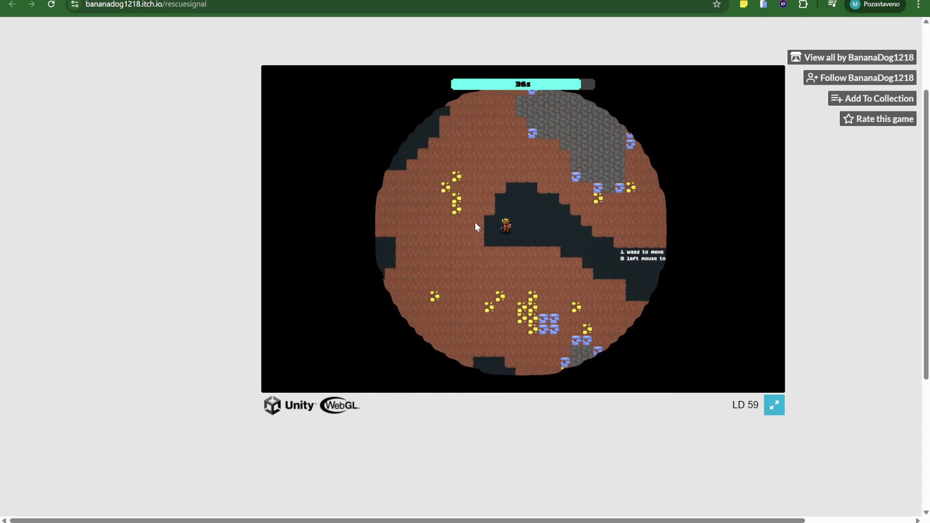
click(477, 210)
key(w)
key(a)
click(487, 214)
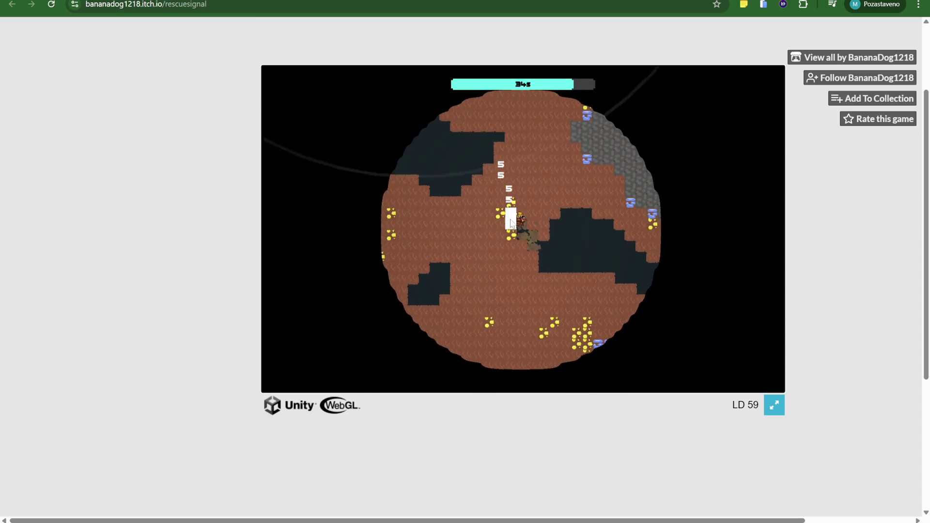
key(w)
click(507, 224)
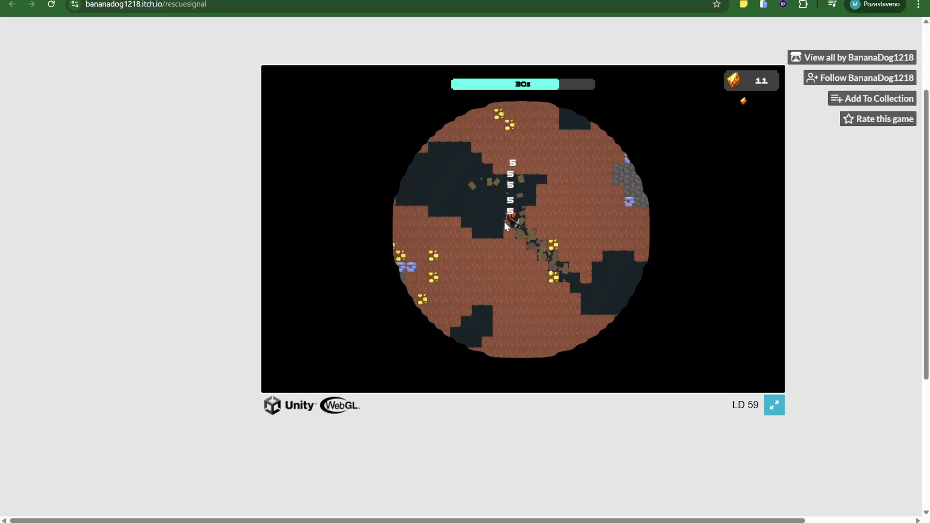
key(a)
click(455, 216)
key(a)
click(455, 216)
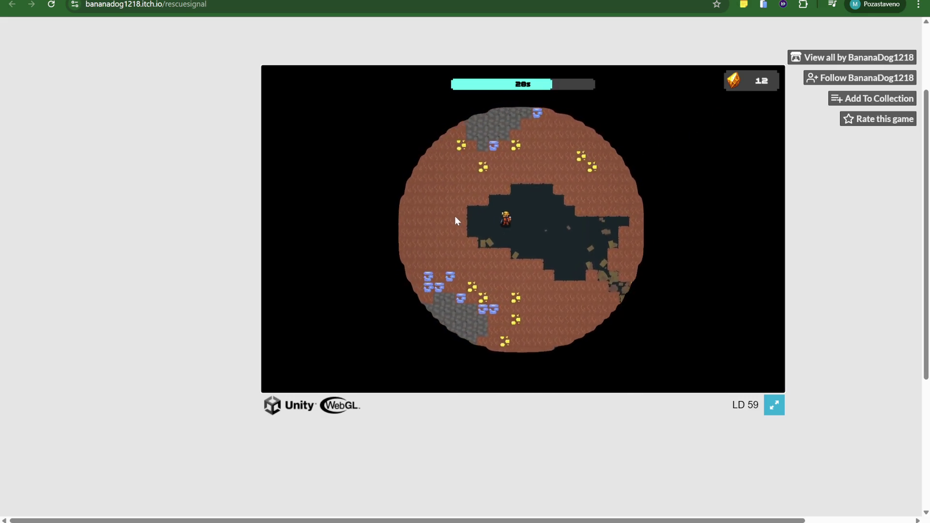
Carve a tunnel straight upward and dig through to rescue the trapped miner.
key(w)
click(499, 192)
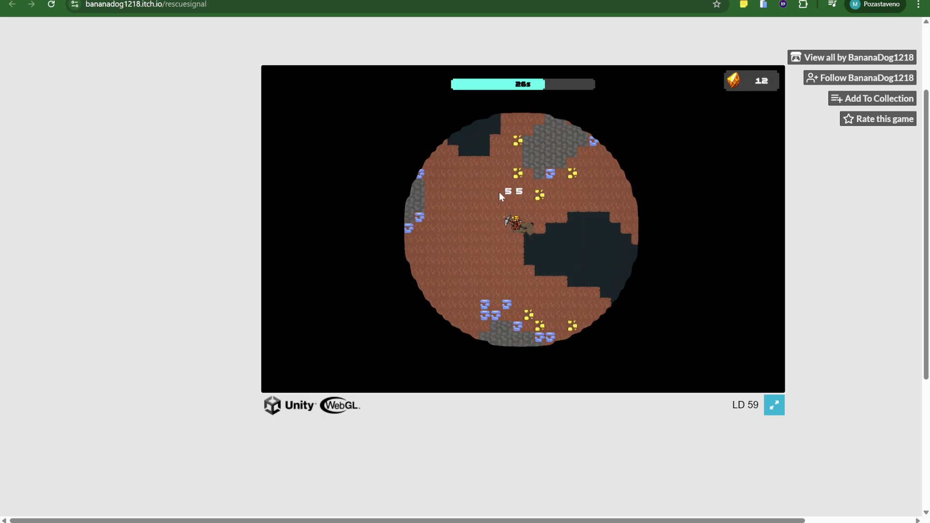
key(w)
click(507, 193)
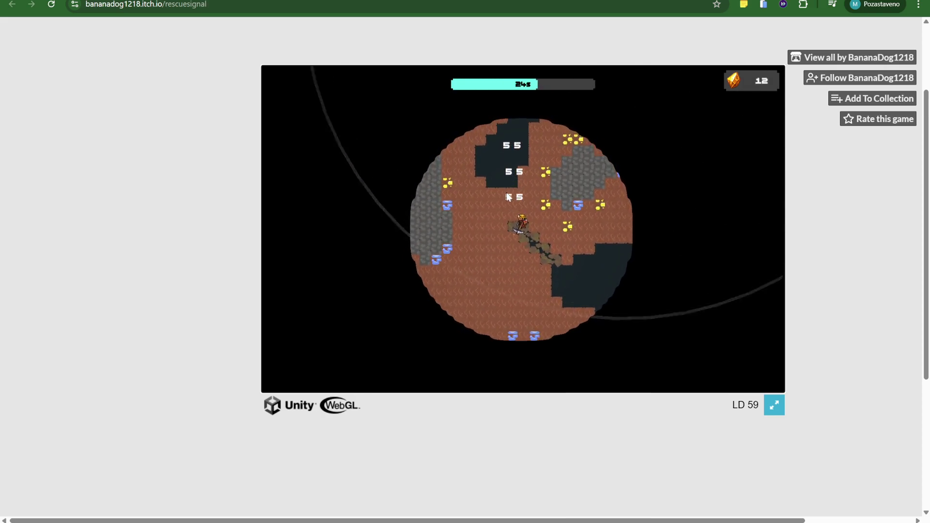
key(w)
click(507, 192)
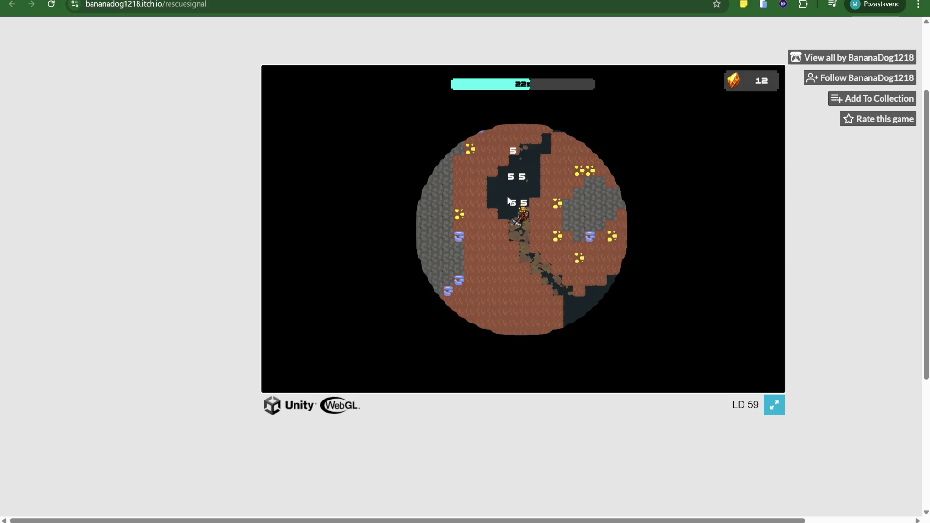
key(w)
click(524, 202)
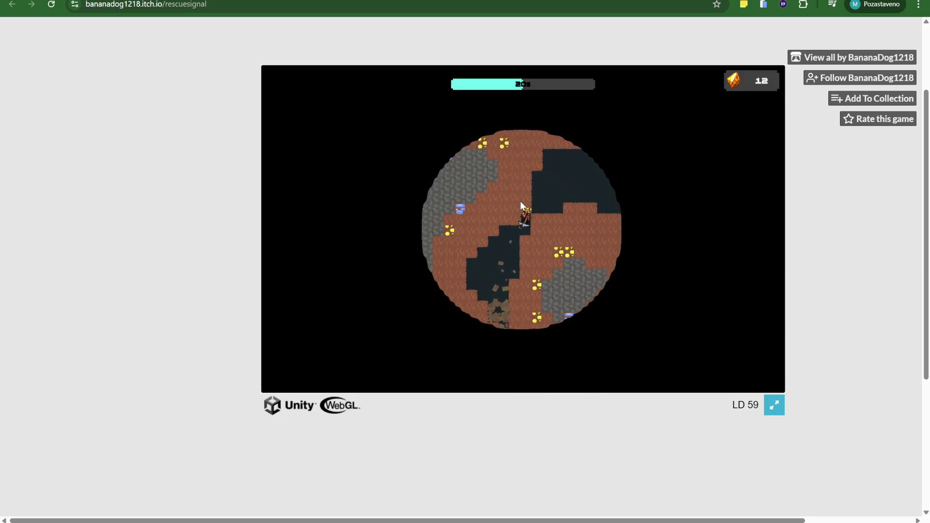
key(w)
click(523, 206)
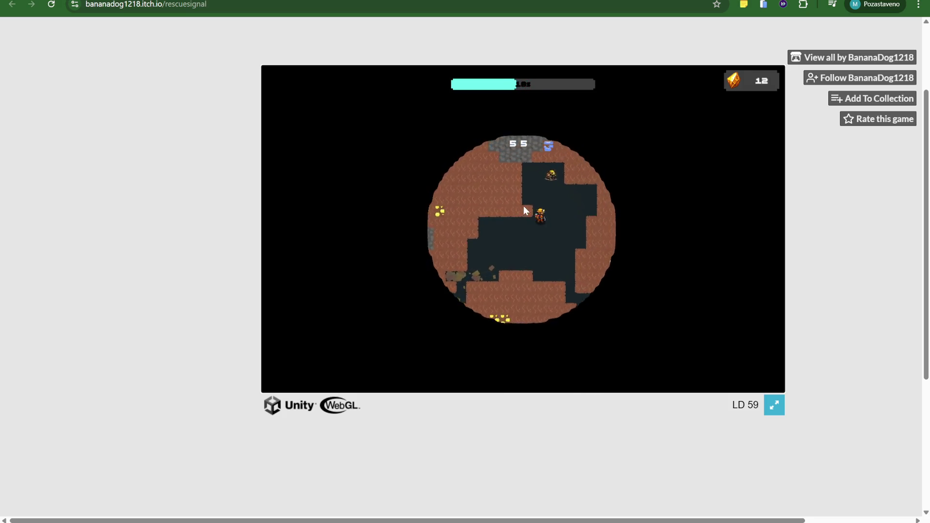
Dig up and right into the open area and walk right until oxygen reaches zero.
key(w)
click(534, 204)
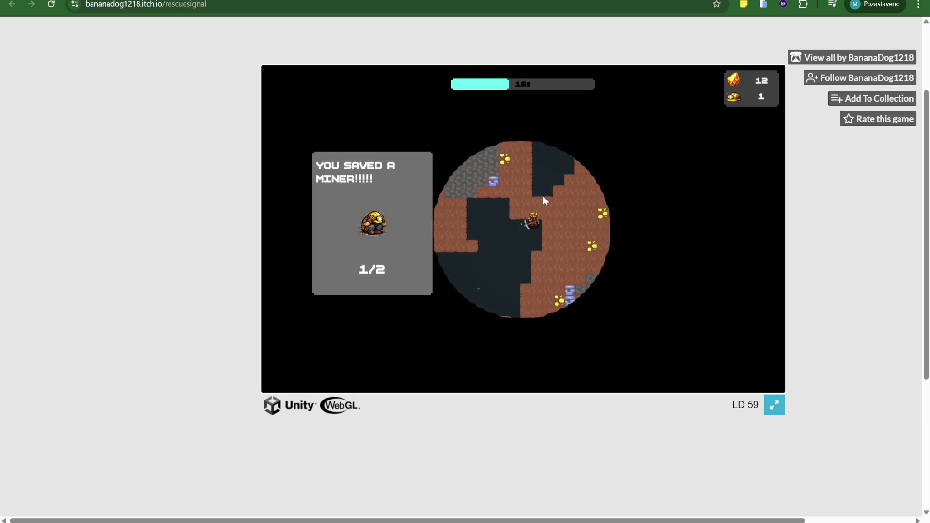
key(w)
click(532, 205)
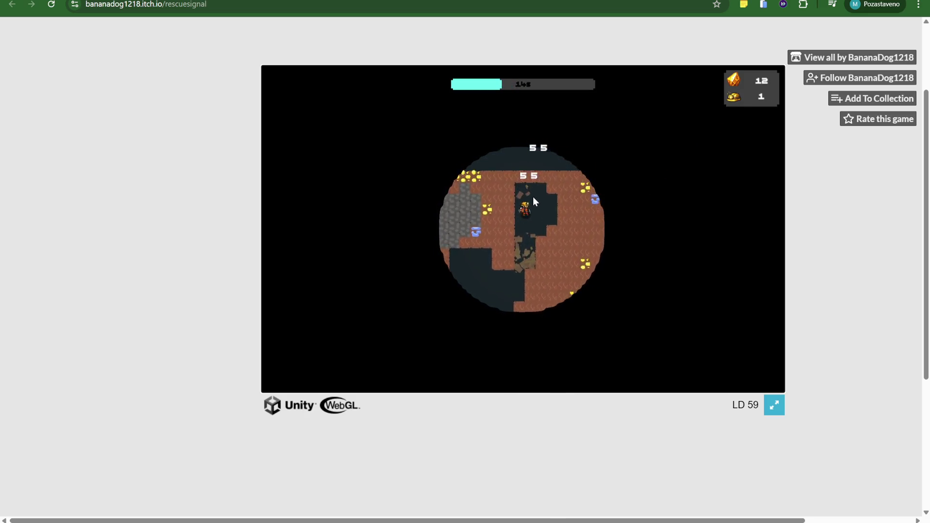
key(w)
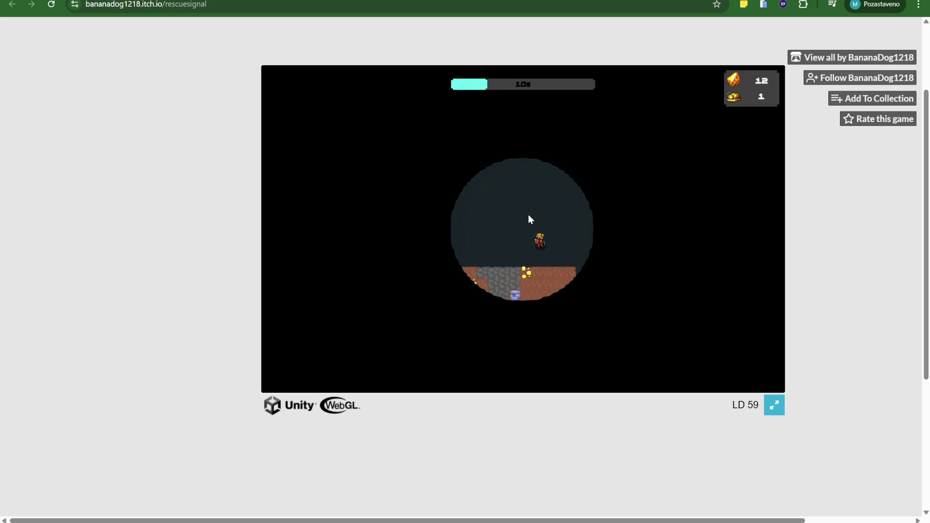
key(w)
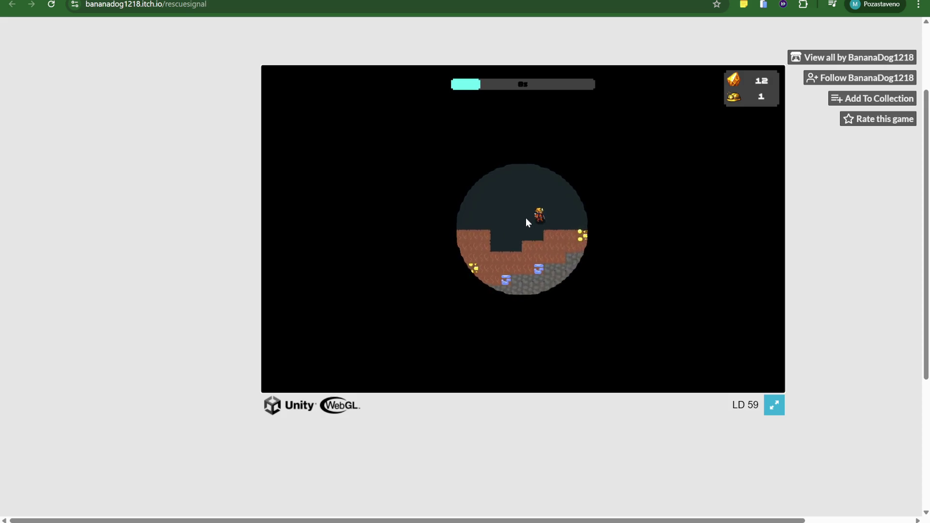
key(d)
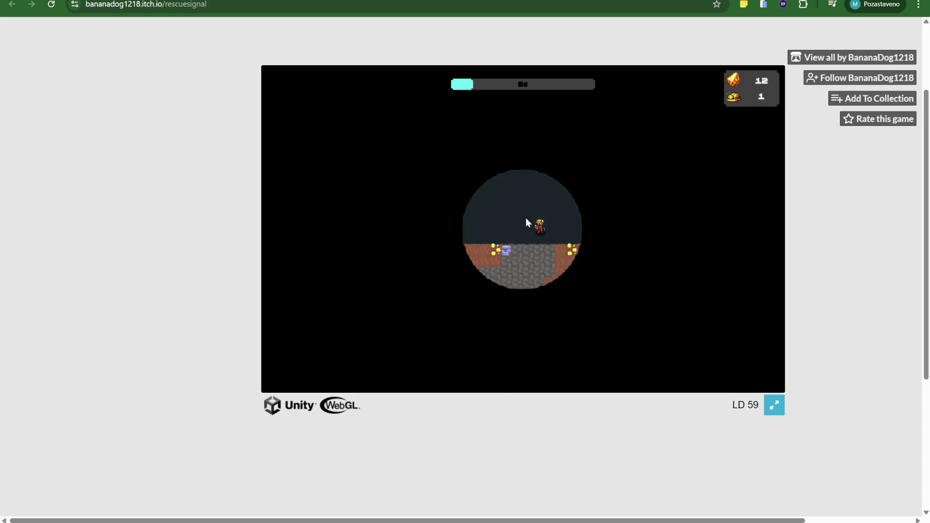
key(d)
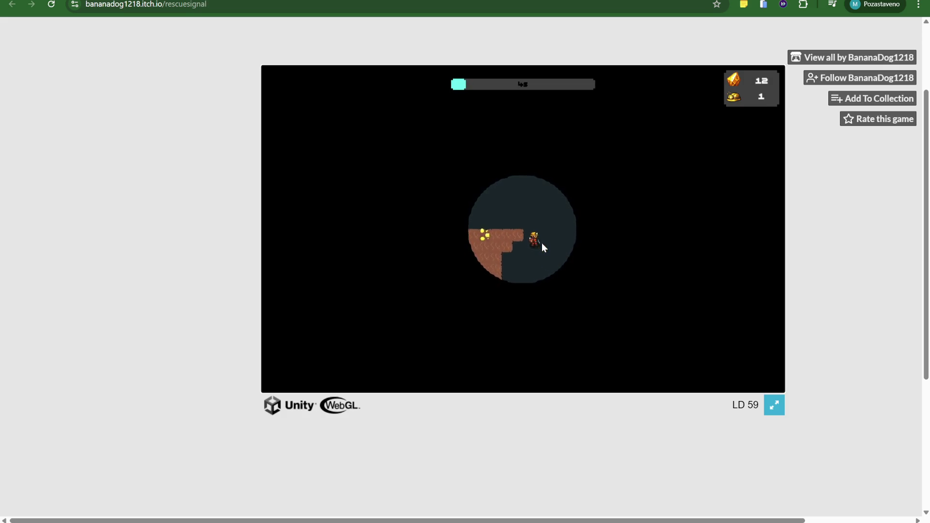
key(w)
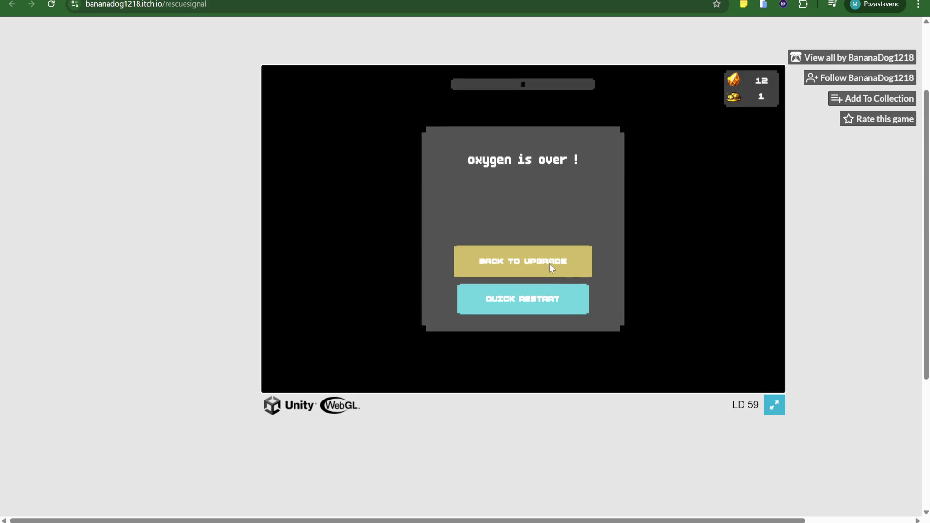
Return to the upgrade tree and check node costs, with 43 crystals, 94 gold and 1 miner available.
click(550, 267)
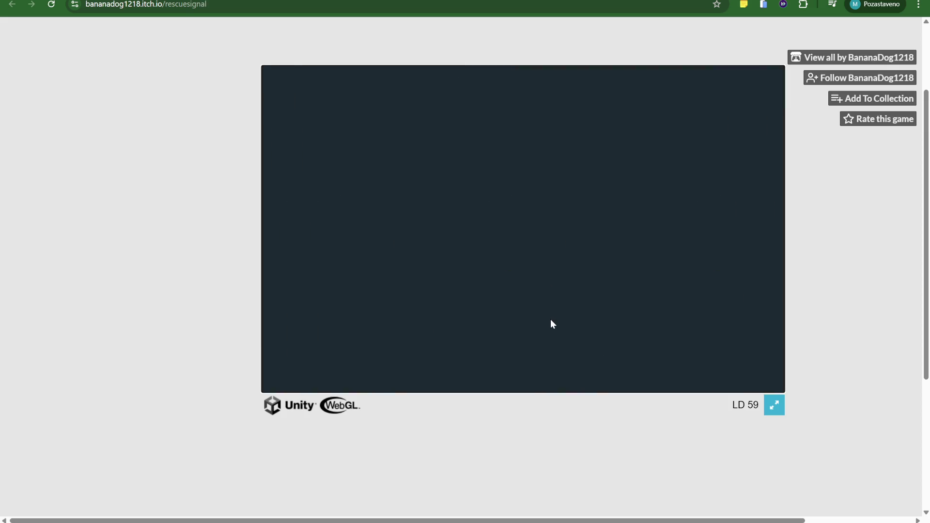
mouse_move(470, 181)
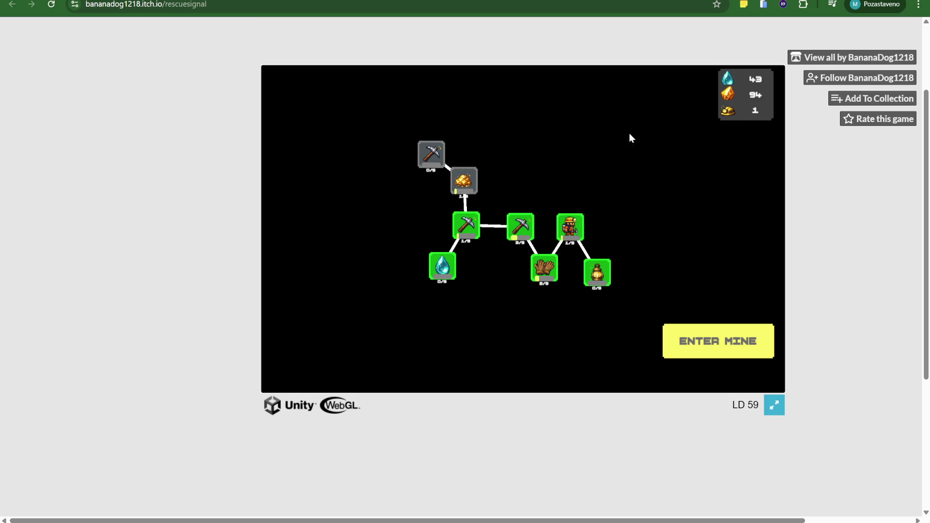
mouse_move(592, 282)
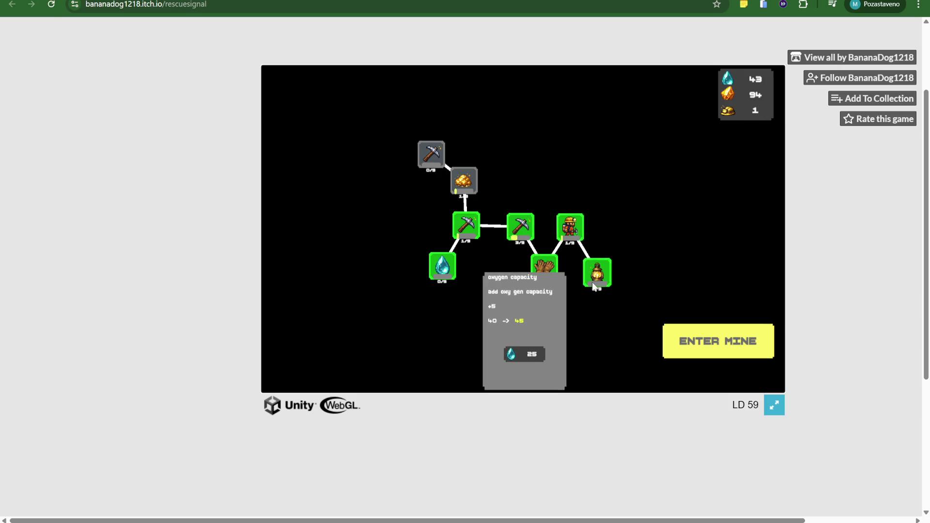